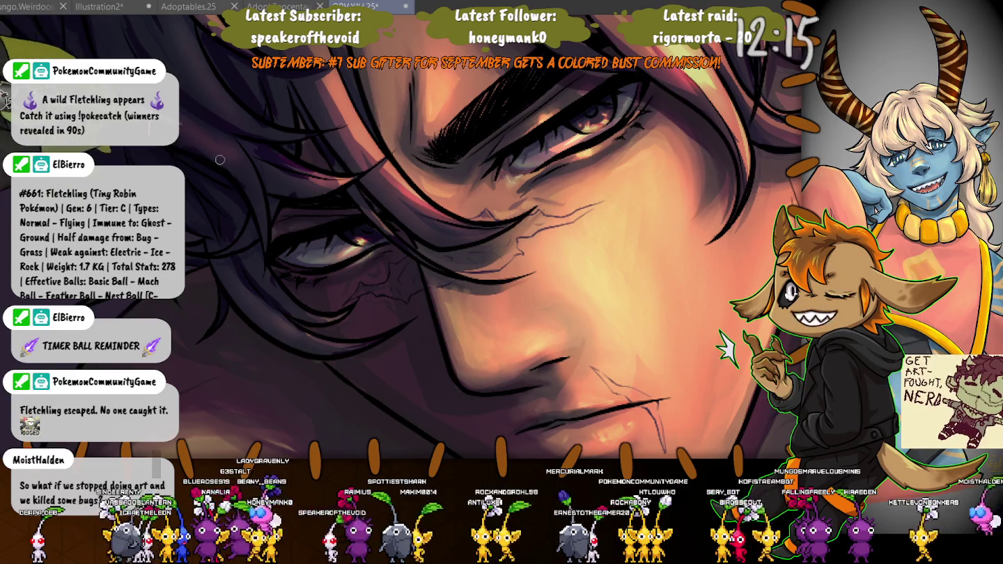
- Paint orange and gold highlight strands across the crown of the dark hair above the brow and eyes
{"action": "left_click_drag", "start_coordinate": [122, 161], "coordinate": [282, 286]}
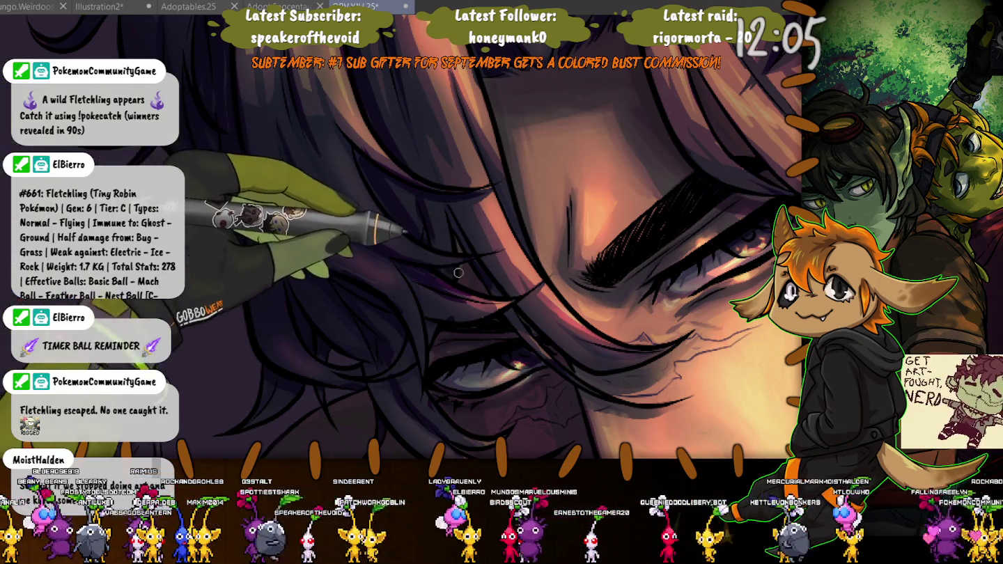
{"action": "left_click_drag", "start_coordinate": [359, 147], "coordinate": [401, 279]}
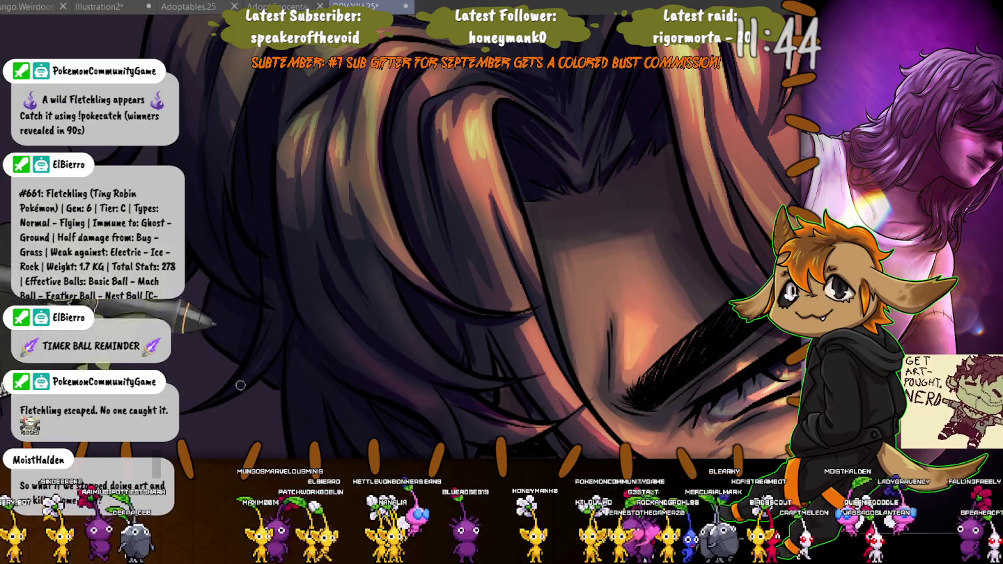
{"action": "left_click_drag", "start_coordinate": [239, 333], "coordinate": [222, 302]}
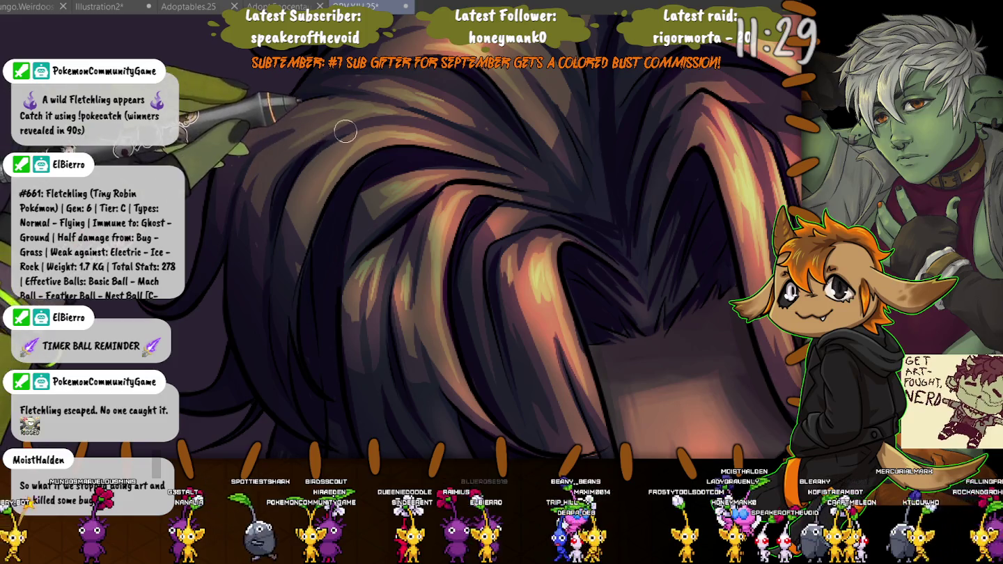
- With a larger brush, wash bright pinkish-orange streaks across the whole hair crown so it looks tousled
{"action": "key", "text": "bracketright"}
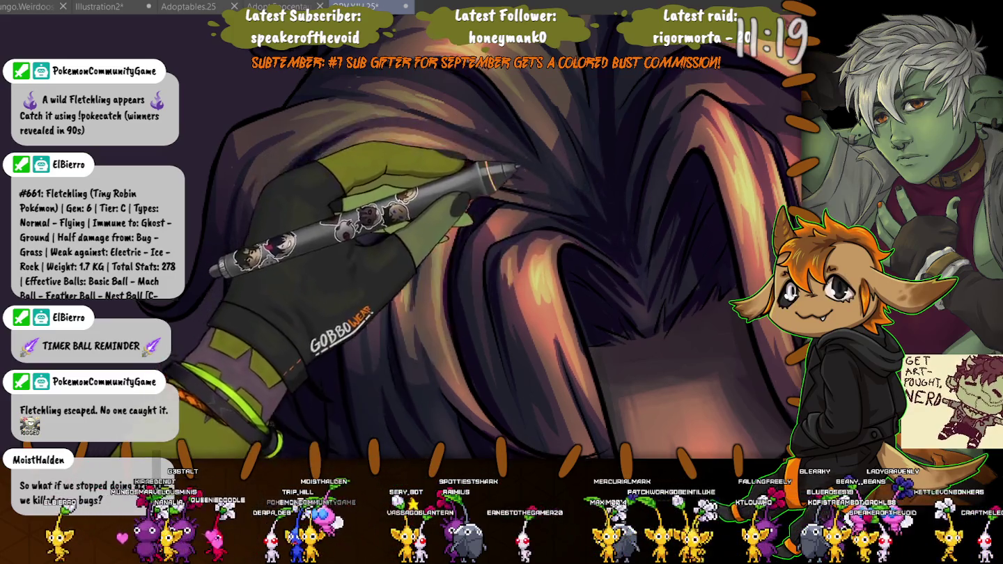
{"action": "scroll", "coordinate": [620, 251], "scroll_direction": "up", "scroll_amount": 2}
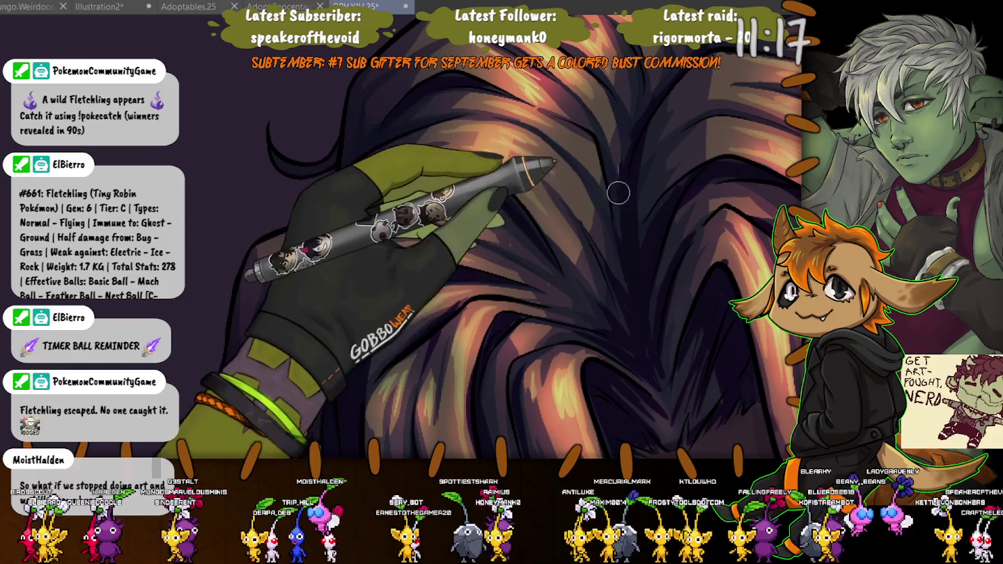
{"action": "scroll", "coordinate": [613, 195], "scroll_direction": "down", "scroll_amount": 2}
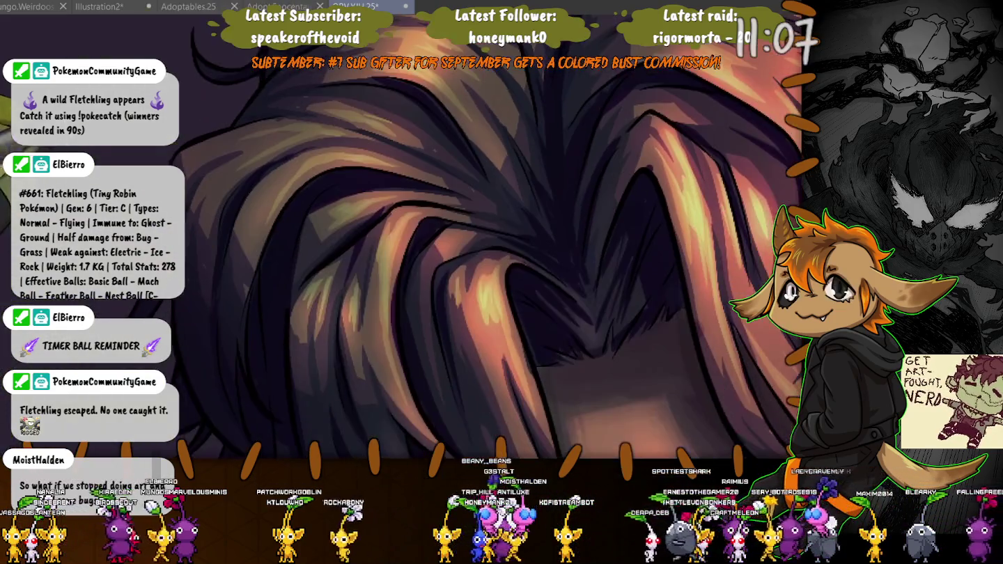
{"action": "left_click_drag", "start_coordinate": [512, 102], "coordinate": [307, 126]}
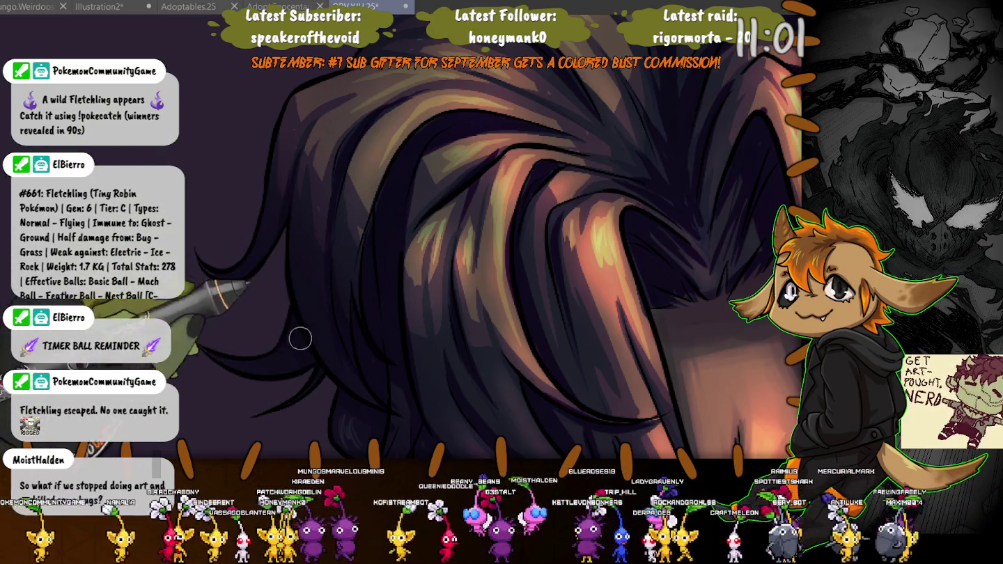
{"action": "left_click_drag", "start_coordinate": [208, 292], "coordinate": [171, 301]}
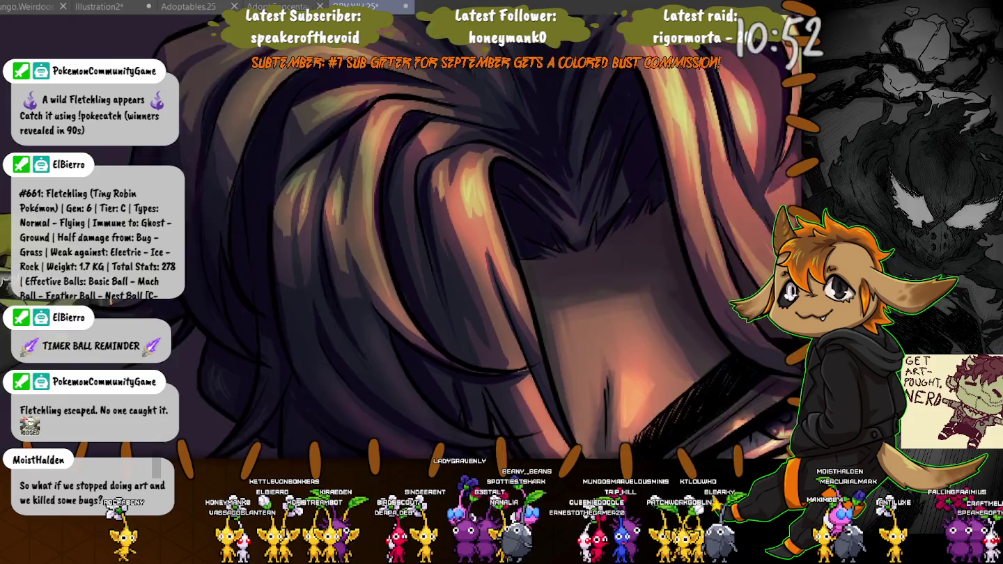
{"action": "left_click_drag", "start_coordinate": [209, 278], "coordinate": [289, 308]}
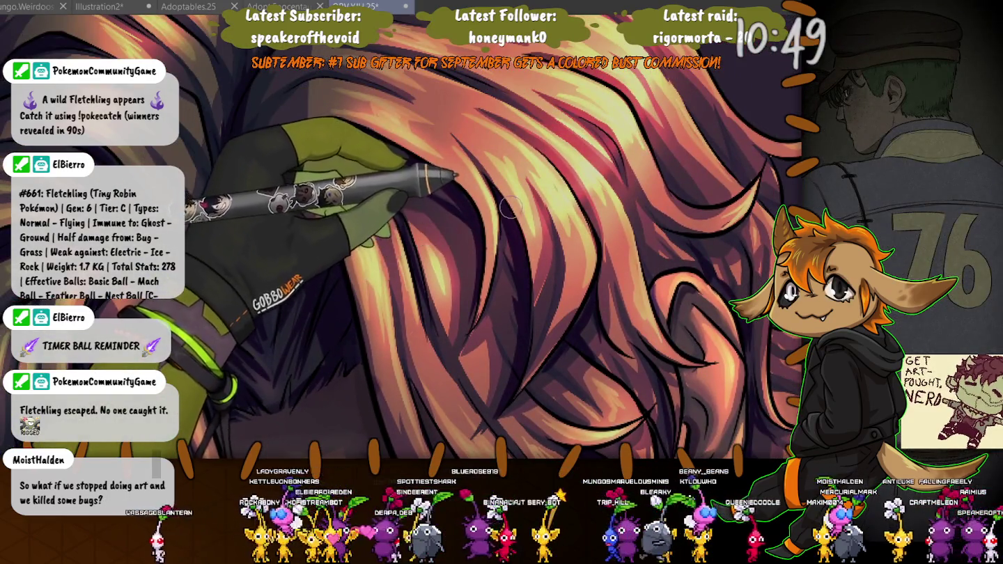
- Stroke pale salmon highlights along the fringe and strands toward the back of the crown
{"action": "mouse_move", "coordinate": [290, 309]}
{"action": "left_mouse_down"}
{"action": "mouse_move", "coordinate": [480, 181]}
{"action": "mouse_move", "coordinate": [435, 373]}
{"action": "mouse_move", "coordinate": [261, 216]}
{"action": "left_mouse_up"}
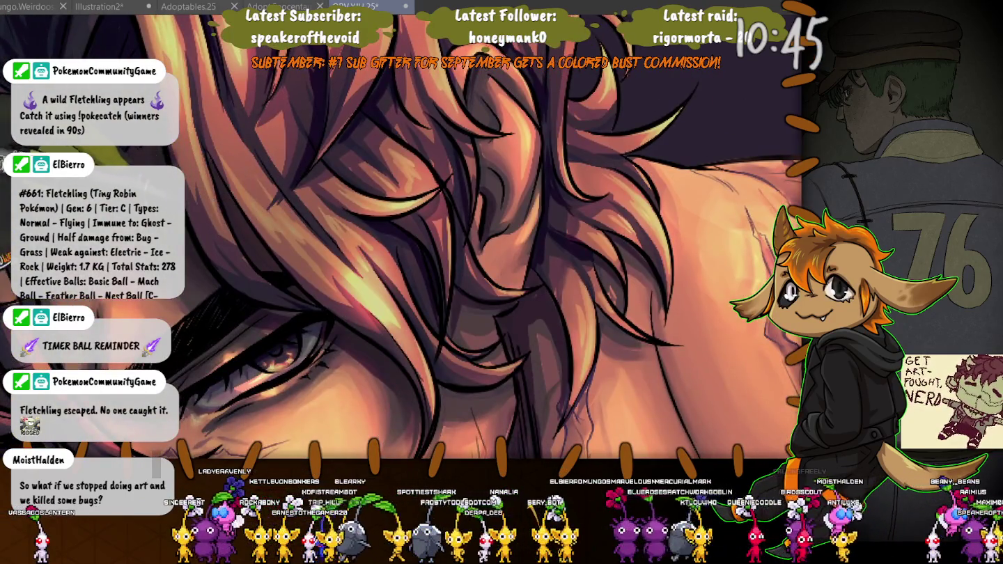
{"action": "left_click_drag", "start_coordinate": [446, 251], "coordinate": [548, 160]}
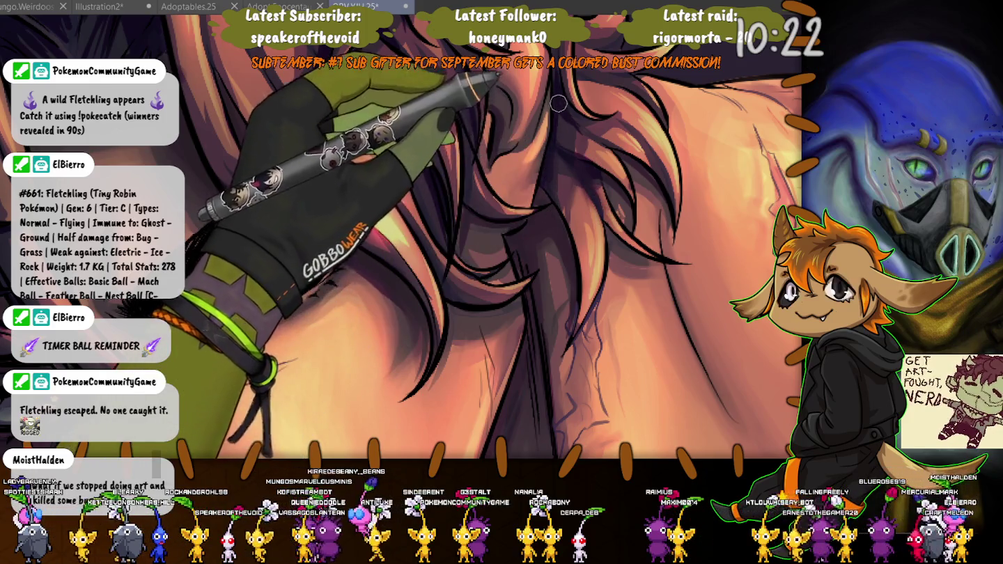
{"action": "key", "text": "ctrl+minus"}
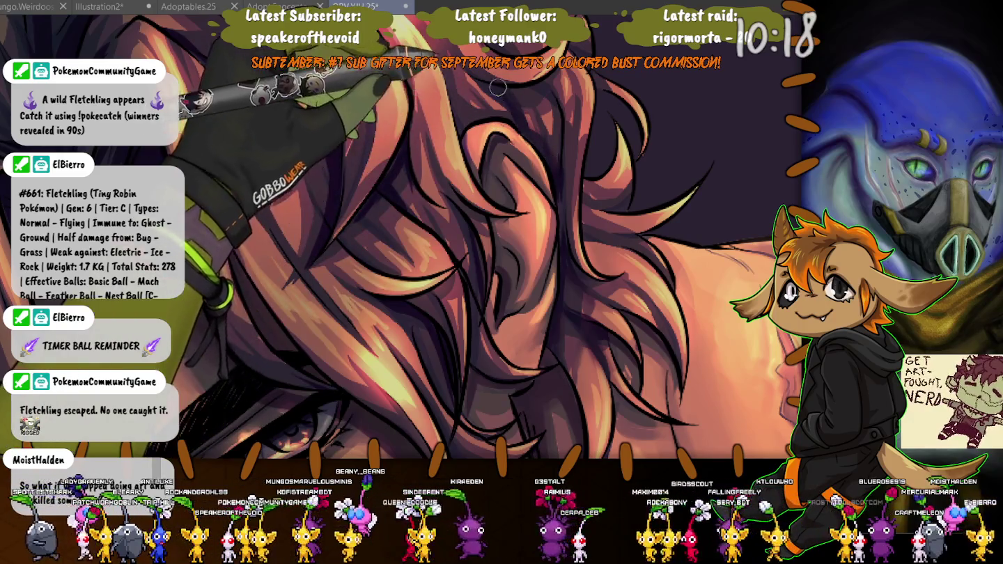
{"action": "key", "text": "ctrl+plus"}
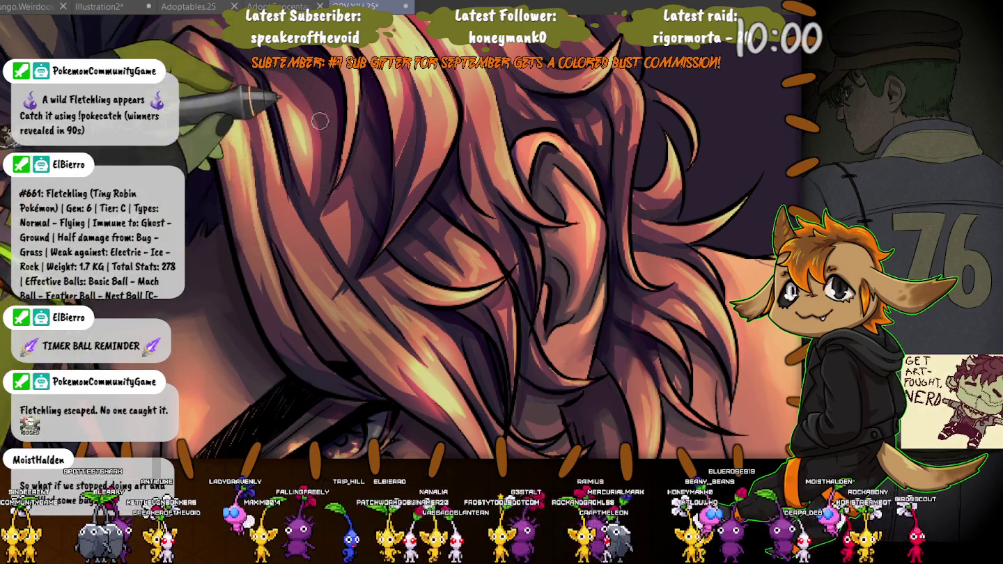
{"action": "left_click_drag", "start_coordinate": [320, 120], "coordinate": [377, 287]}
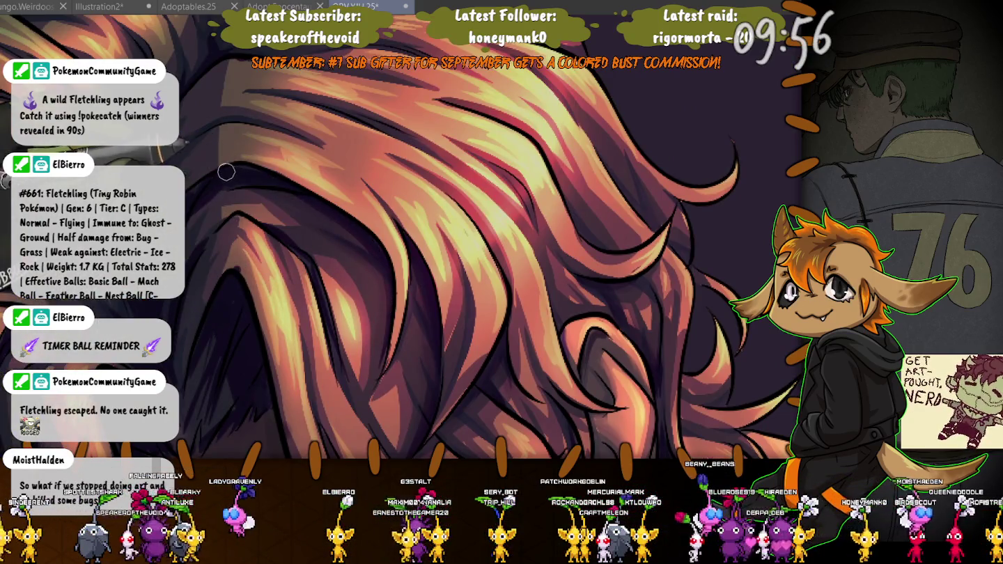
- Line the fringe strands sweeping over the brow and eyes with warm orange and gold highlights
{"action": "left_click_drag", "start_coordinate": [327, 140], "coordinate": [361, 195]}
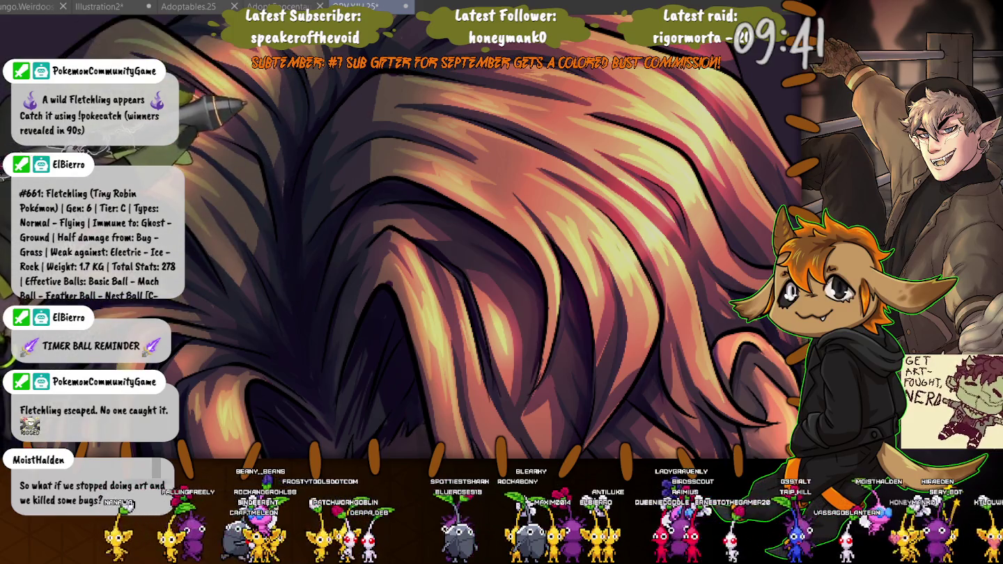
{"action": "key", "text": "ctrl+minus"}
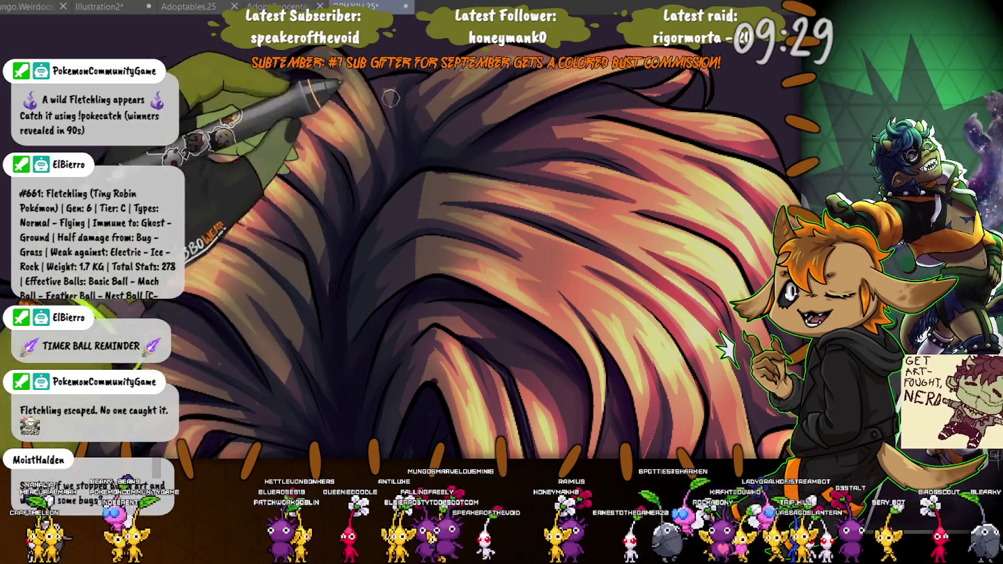
{"action": "key", "text": "ctrl+0"}
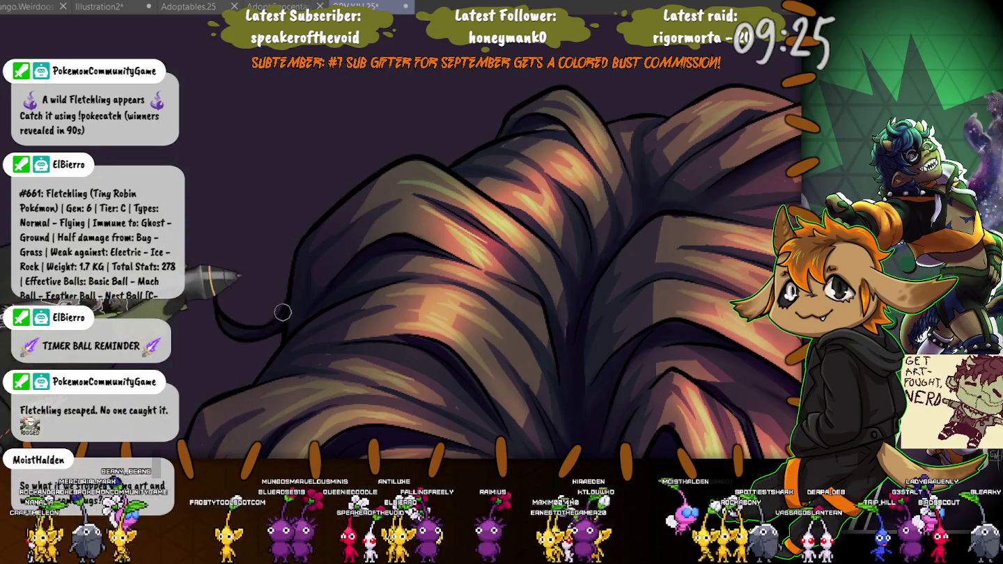
{"action": "key", "text": "ctrl+alt+0"}
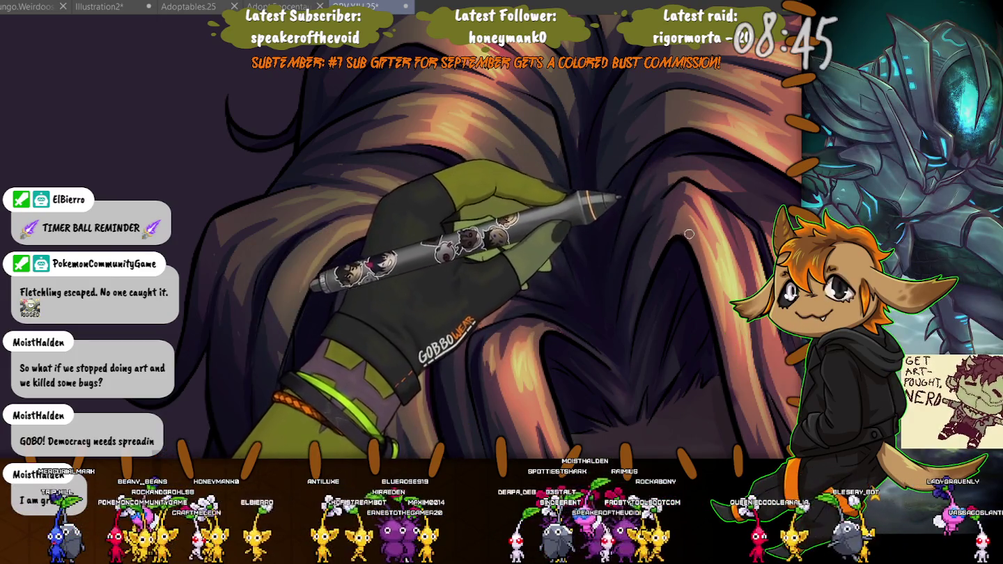
{"action": "scroll", "coordinate": [424, 126], "scroll_direction": "down", "scroll_amount": 2}
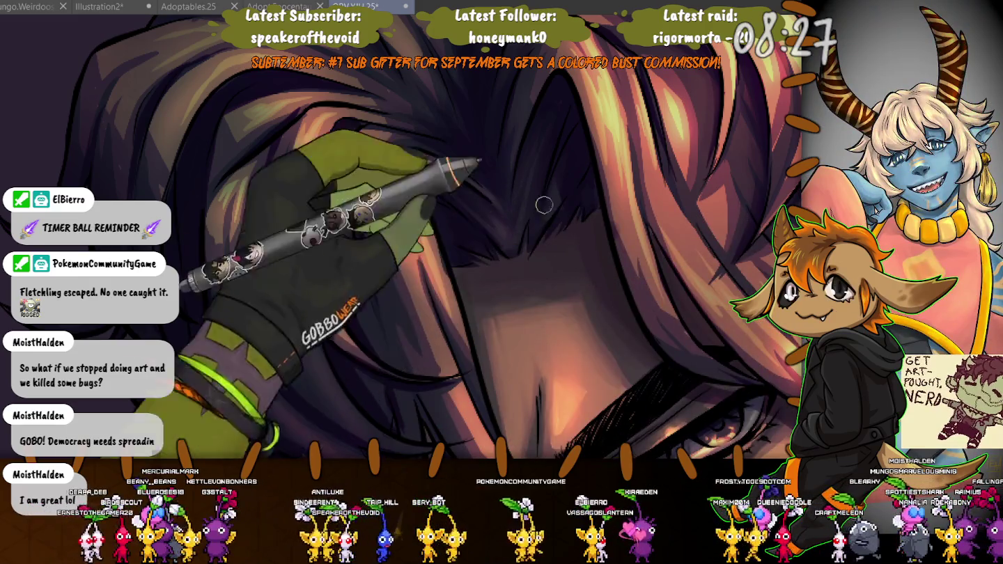
- Brighten the long strands over the centre of the face with orange-gold streaks and add fine scars near the eye
{"action": "scroll", "coordinate": [530, 230], "scroll_direction": "up", "scroll_amount": 3}
{"action": "scroll", "coordinate": [487, 233], "scroll_direction": "down", "scroll_amount": 3}
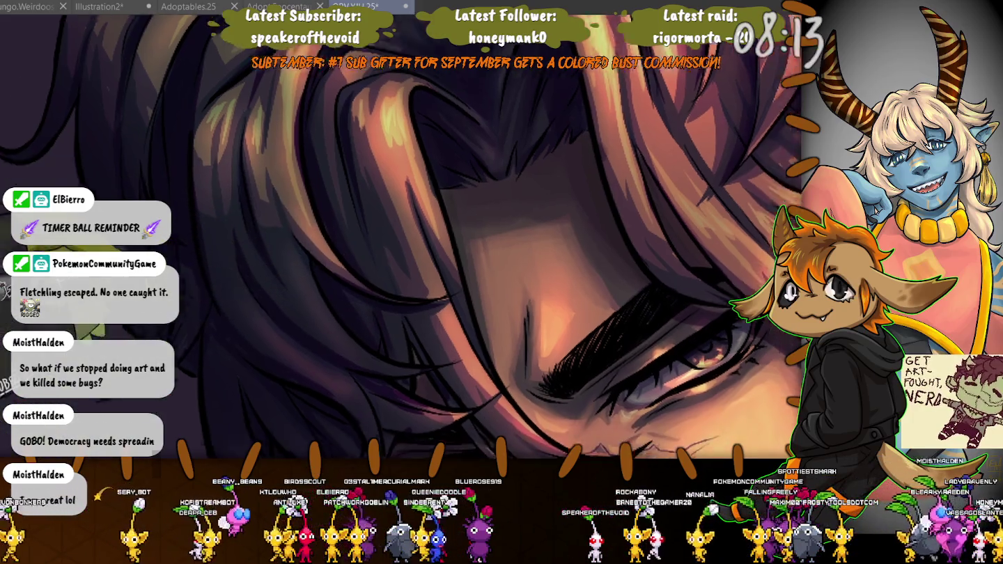
{"action": "left_click_drag", "start_coordinate": [353, 348], "coordinate": [350, 188]}
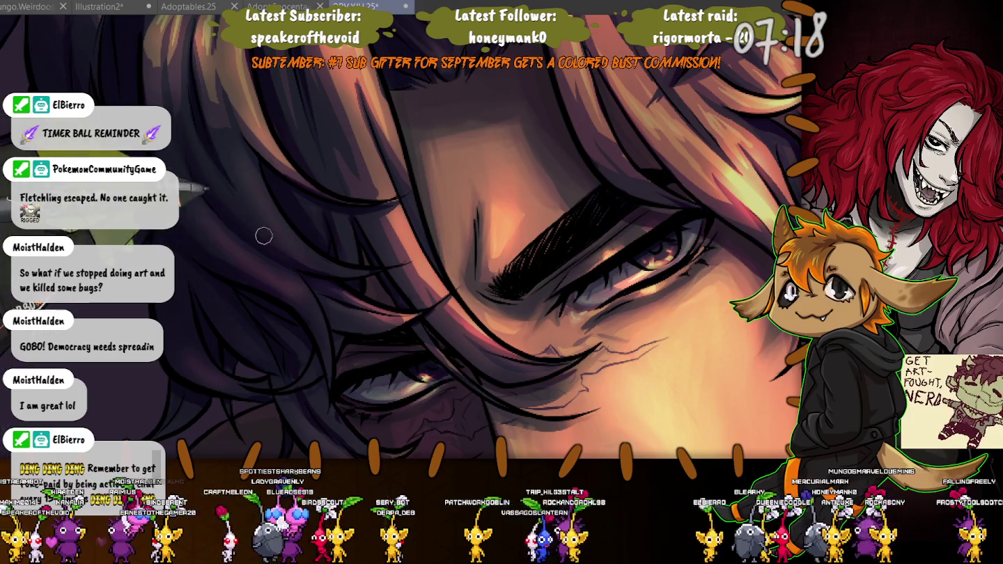
{"action": "scroll", "coordinate": [287, 335], "scroll_direction": "up", "scroll_amount": 2}
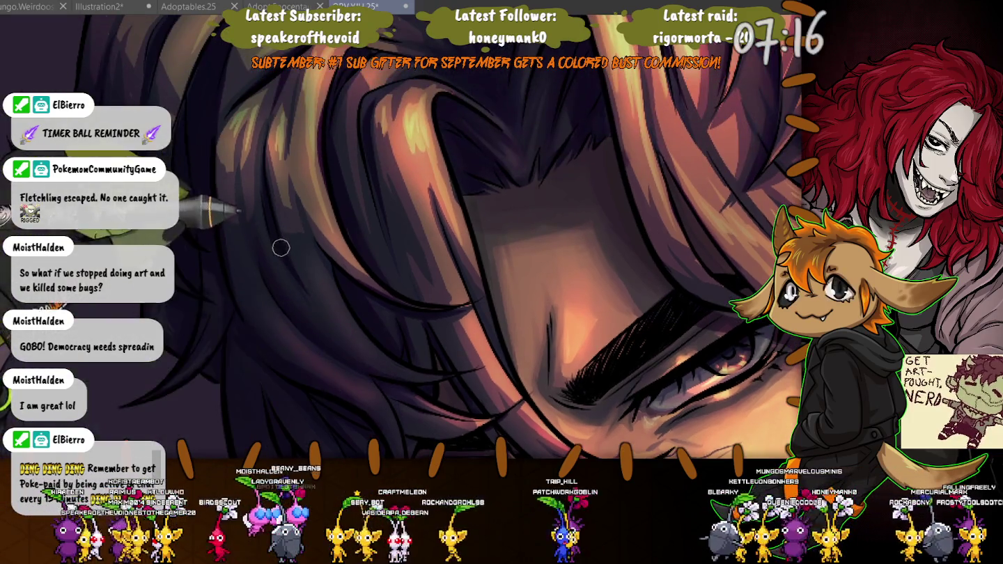
{"action": "scroll", "coordinate": [261, 185], "scroll_direction": "up", "scroll_amount": 1}
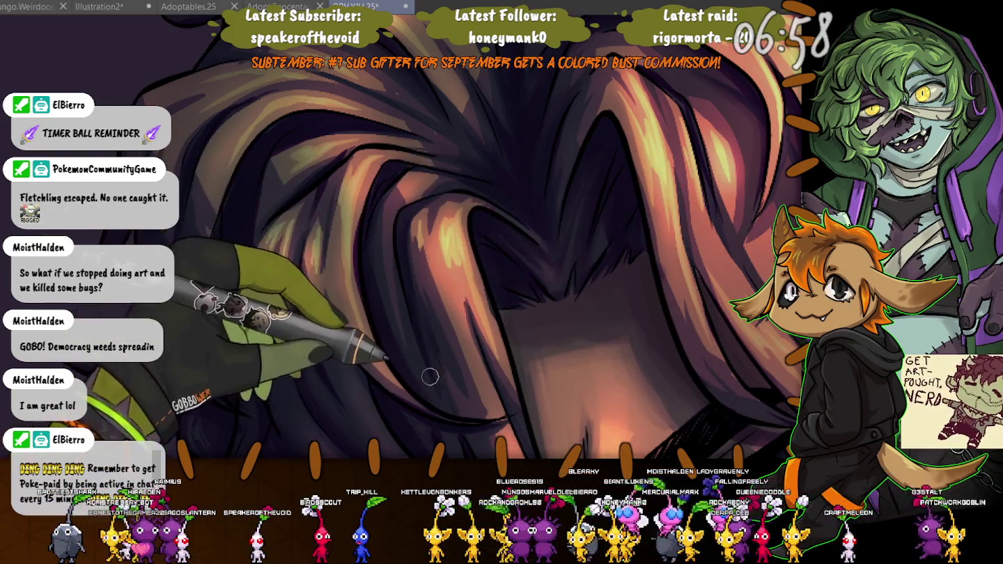
- Define the hair over the eye with fine dark strands and soft violet shadows
{"action": "scroll", "coordinate": [358, 203], "scroll_direction": "down", "scroll_amount": 3}
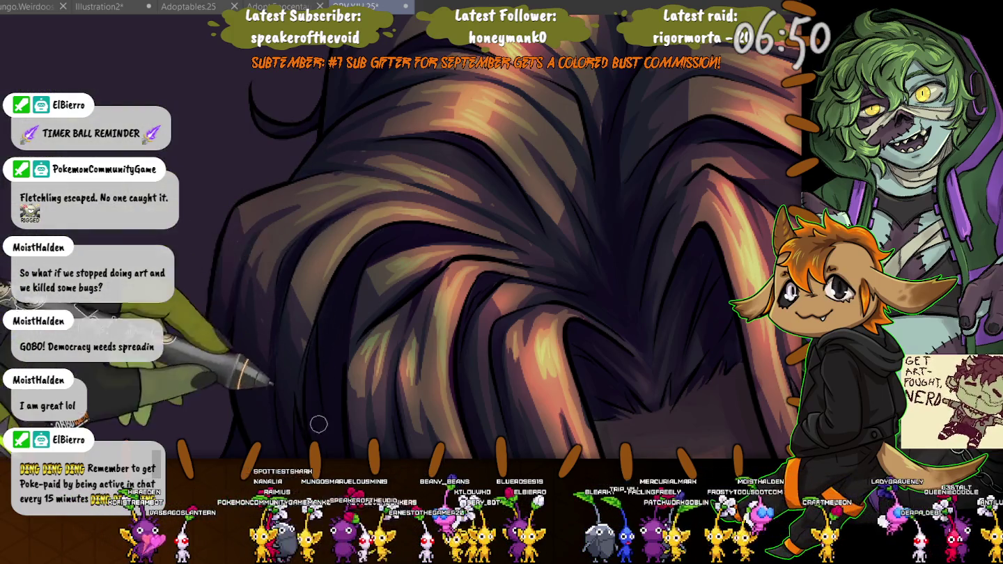
{"action": "scroll", "coordinate": [278, 367], "scroll_direction": "down", "scroll_amount": 3}
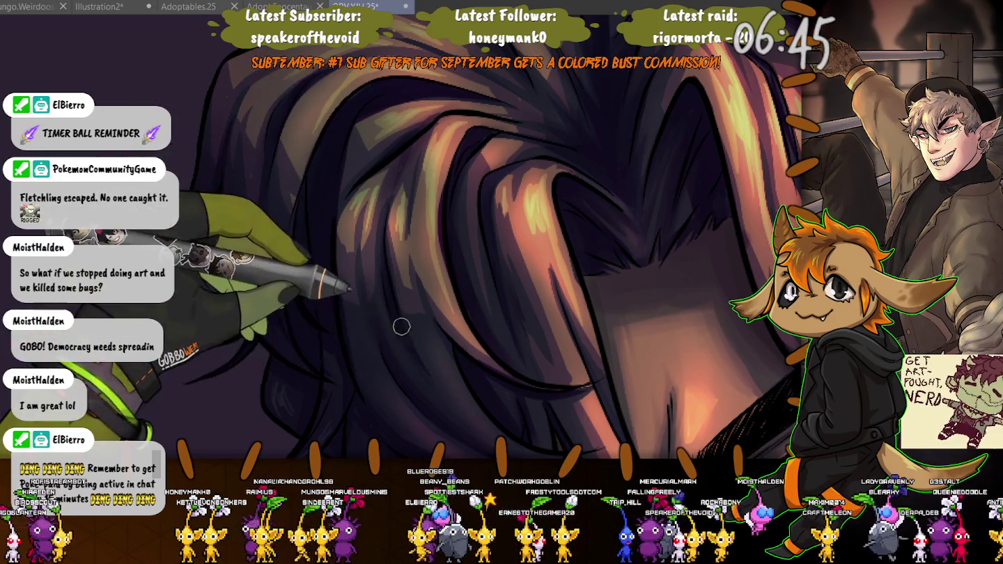
{"action": "scroll", "coordinate": [197, 140], "scroll_direction": "down", "scroll_amount": 2}
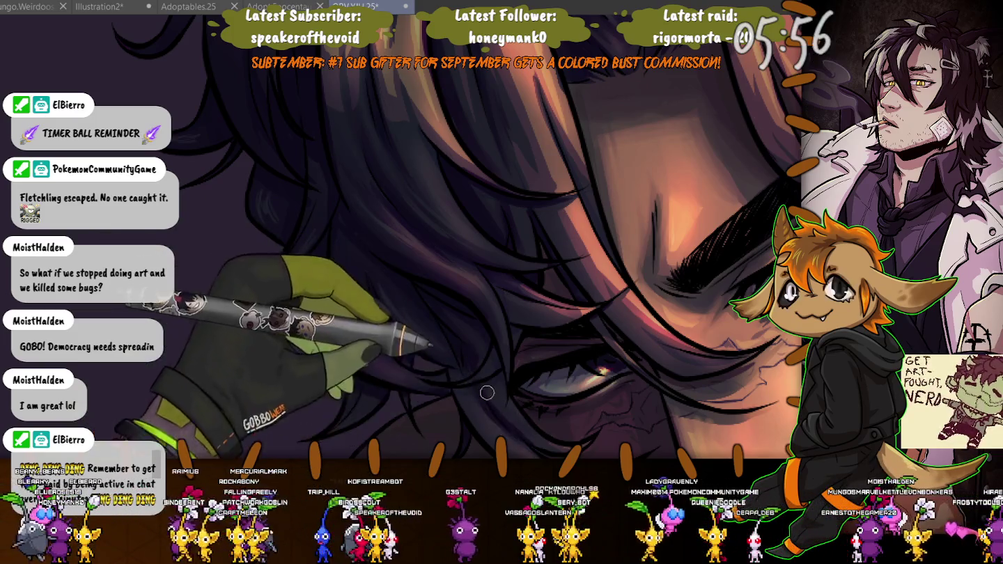
- Build up warm pink-and-orange highlight strands over the crown and fringe above the furrowed brow
{"action": "scroll", "coordinate": [378, 264], "scroll_direction": "down", "scroll_amount": 3}
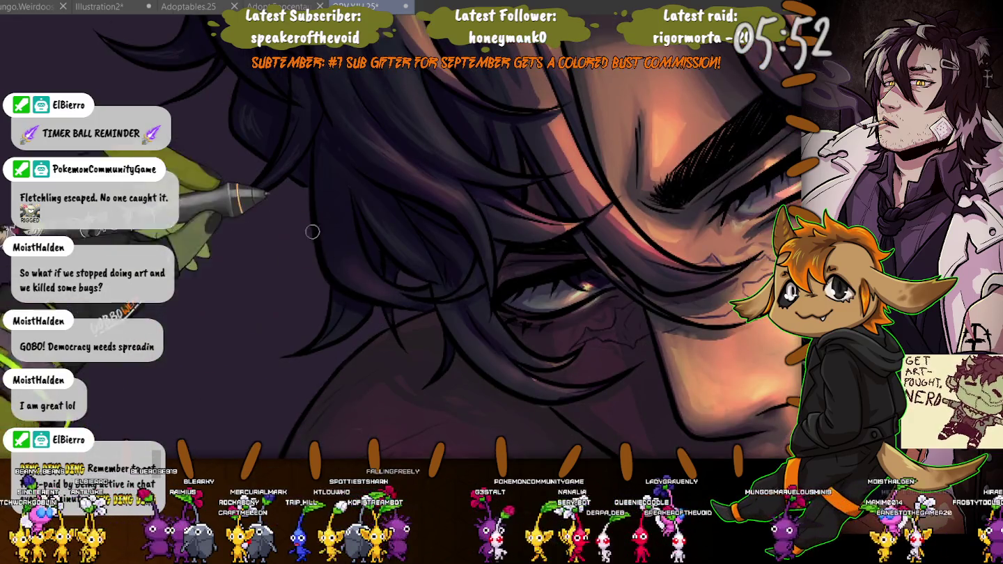
{"action": "scroll", "coordinate": [491, 396], "scroll_direction": "up", "scroll_amount": 2}
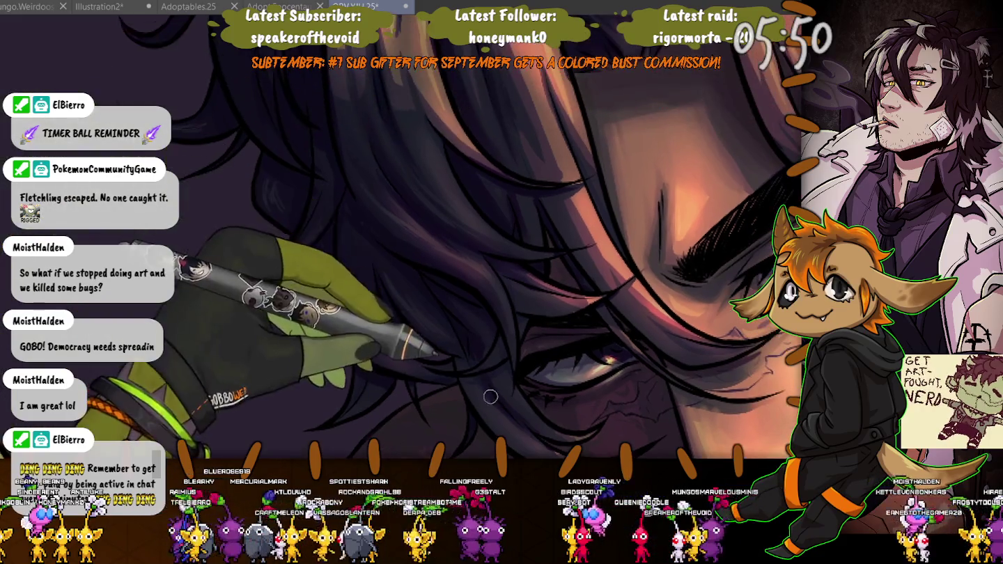
{"action": "scroll", "coordinate": [385, 315], "scroll_direction": "up", "scroll_amount": 2}
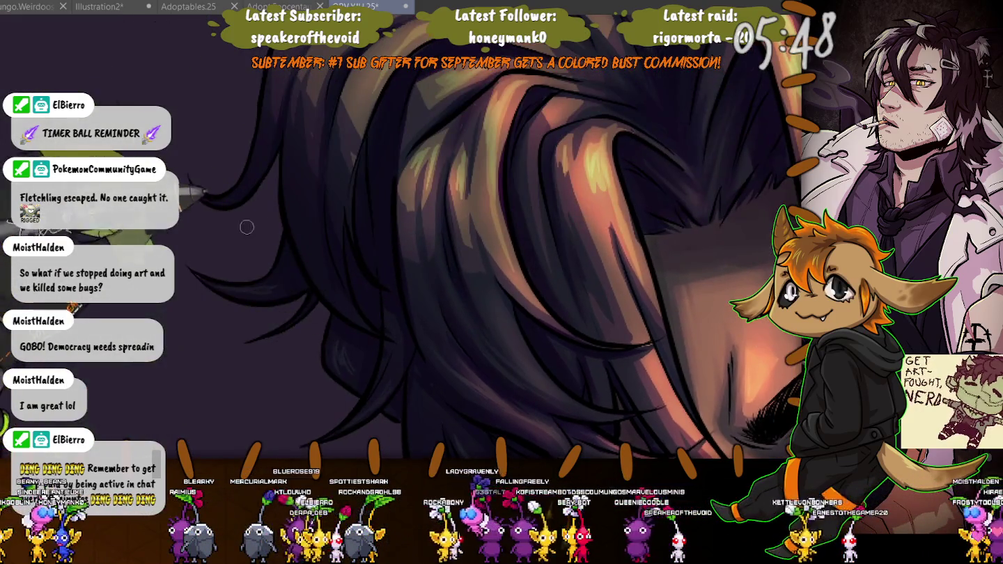
{"action": "scroll", "coordinate": [281, 271], "scroll_direction": "up", "scroll_amount": 3}
{"action": "scroll", "coordinate": [337, 241], "scroll_direction": "up", "scroll_amount": 2}
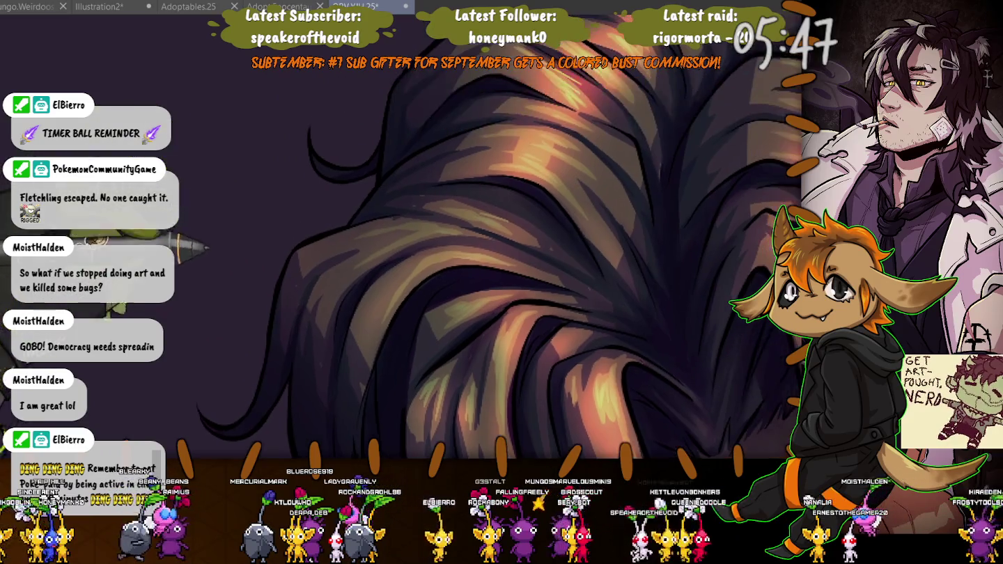
{"action": "scroll", "coordinate": [405, 322], "scroll_direction": "up", "scroll_amount": 2}
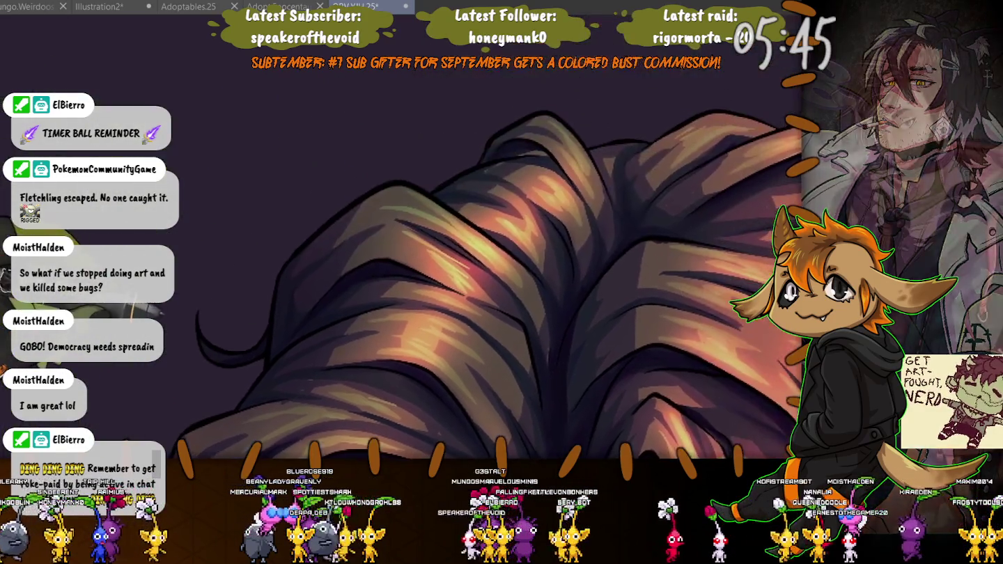
{"action": "scroll", "coordinate": [404, 323], "scroll_direction": "up", "scroll_amount": 2}
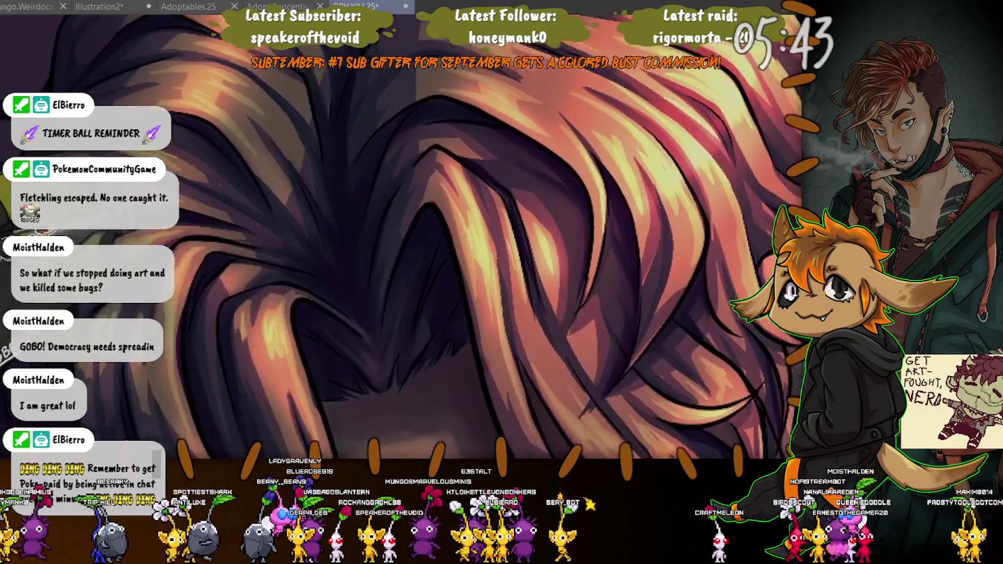
{"action": "scroll", "coordinate": [434, 215], "scroll_direction": "down", "scroll_amount": 3}
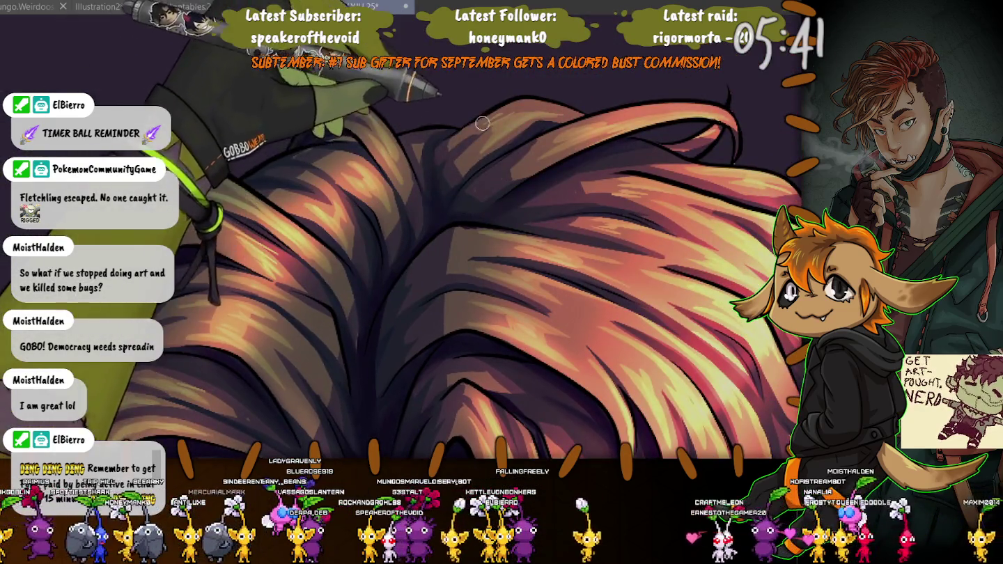
{"action": "scroll", "coordinate": [434, 215], "scroll_direction": "up", "scroll_amount": 1}
{"action": "scroll", "coordinate": [434, 215], "scroll_direction": "up", "scroll_amount": 2}
{"action": "scroll", "coordinate": [418, 237], "scroll_direction": "down", "scroll_amount": 3}
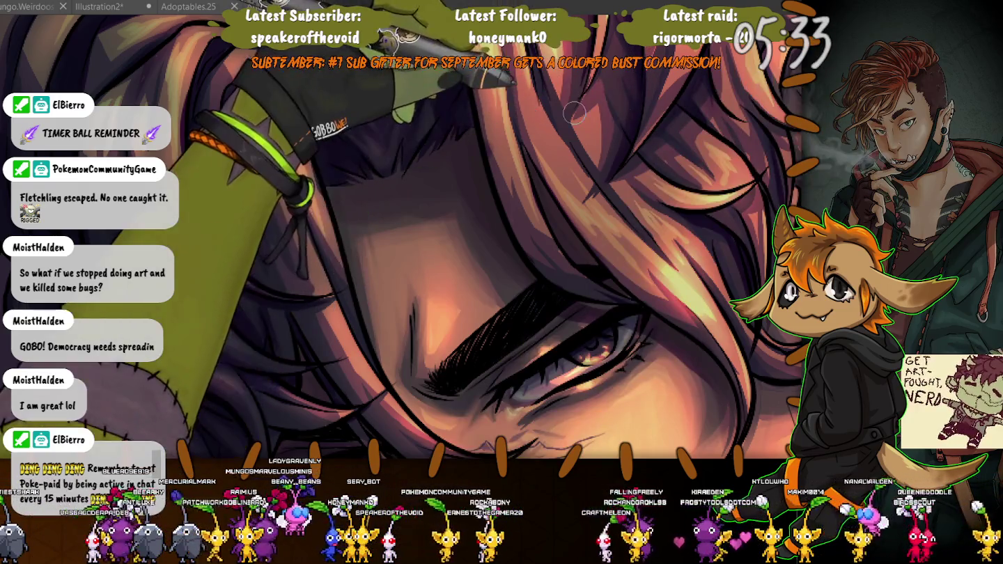
{"action": "scroll", "coordinate": [418, 237], "scroll_direction": "down", "scroll_amount": 2}
{"action": "scroll", "coordinate": [418, 237], "scroll_direction": "down", "scroll_amount": 2}
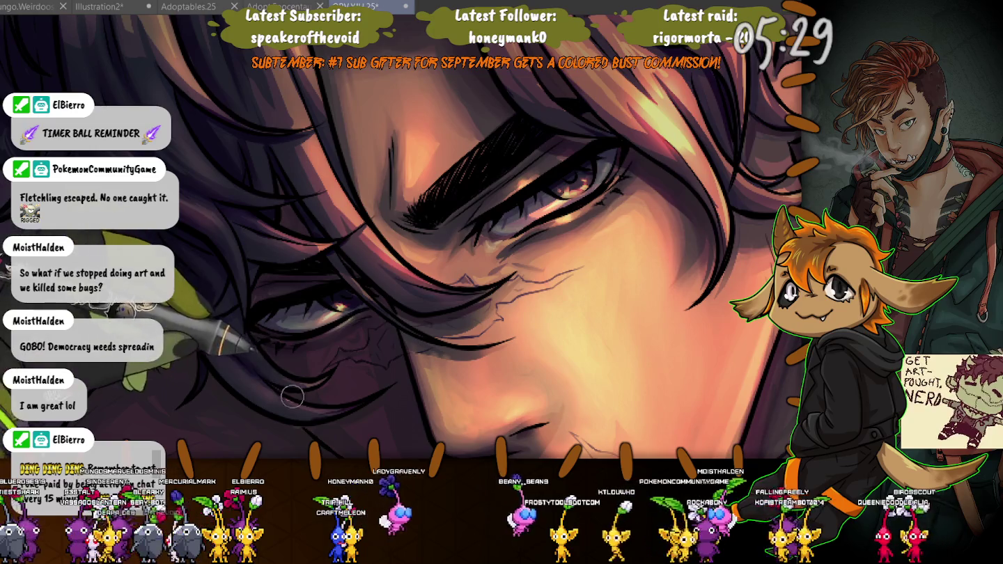
{"action": "left_click_drag", "start_coordinate": [529, 279], "coordinate": [452, 192]}
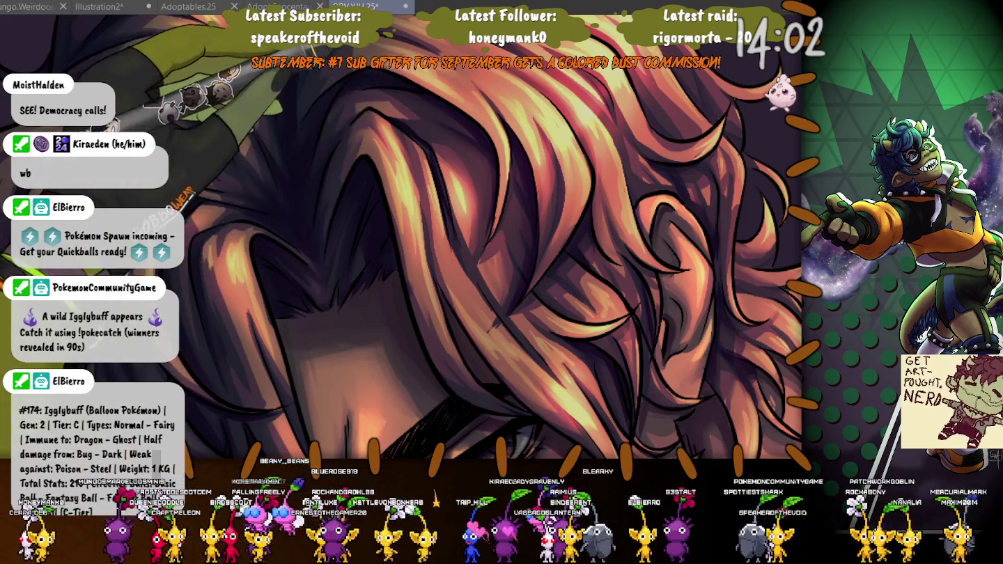
- Add peach and salmon strands across the crown and down the sides of the hair
{"action": "key", "text": "-"}
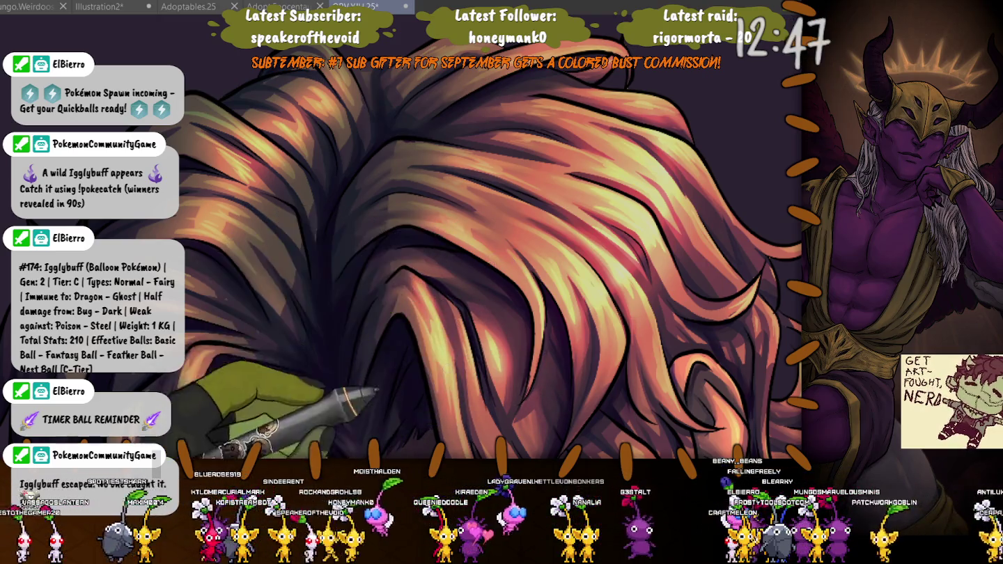
{"action": "left_click_drag", "start_coordinate": [559, 402], "coordinate": [479, 232]}
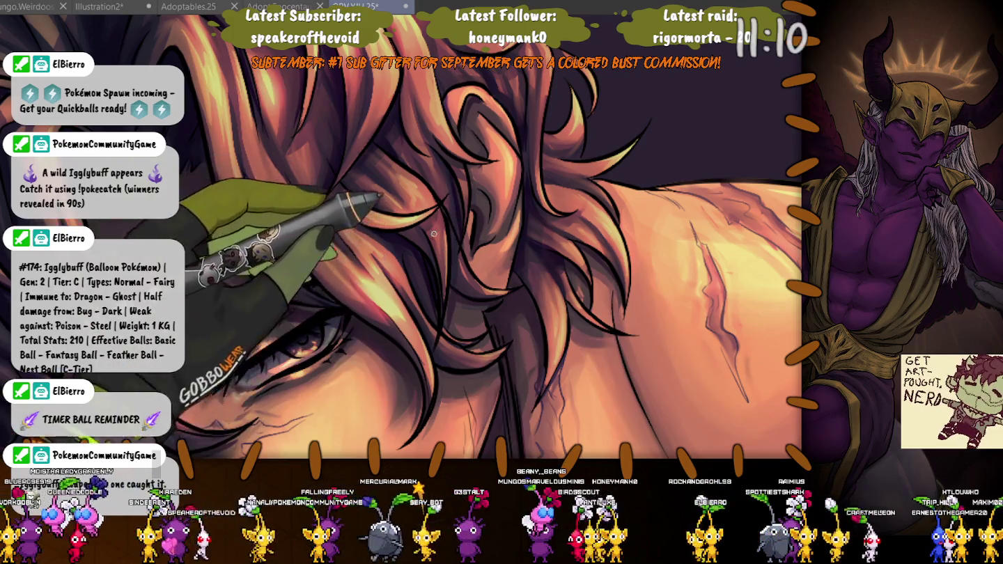
{"action": "scroll", "coordinate": [396, 180], "scroll_direction": "up", "scroll_amount": 3}
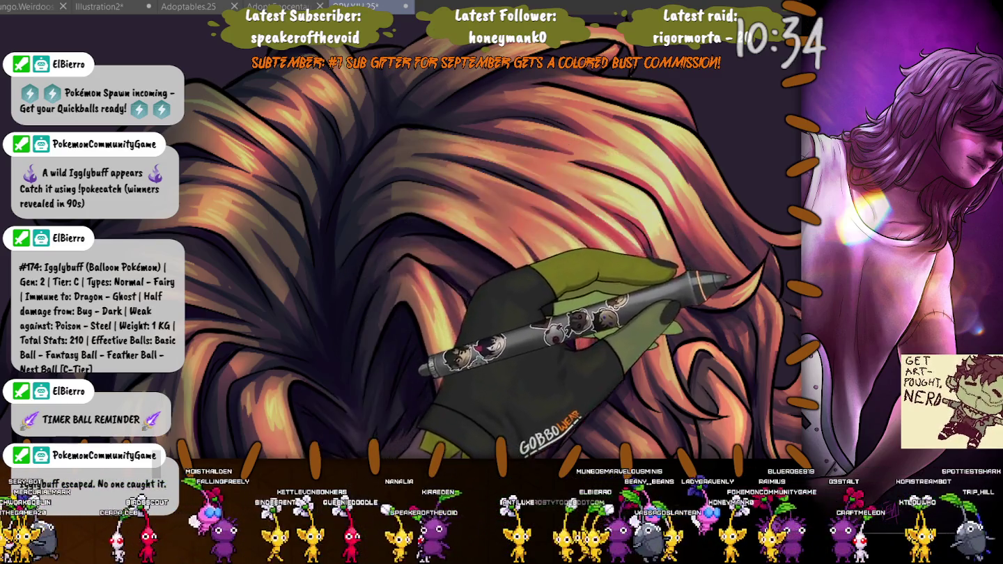
- Brighten the long strands sweeping across the upper hair with pale golden highlights
{"action": "left_click_drag", "start_coordinate": [728, 278], "coordinate": [571, 217]}
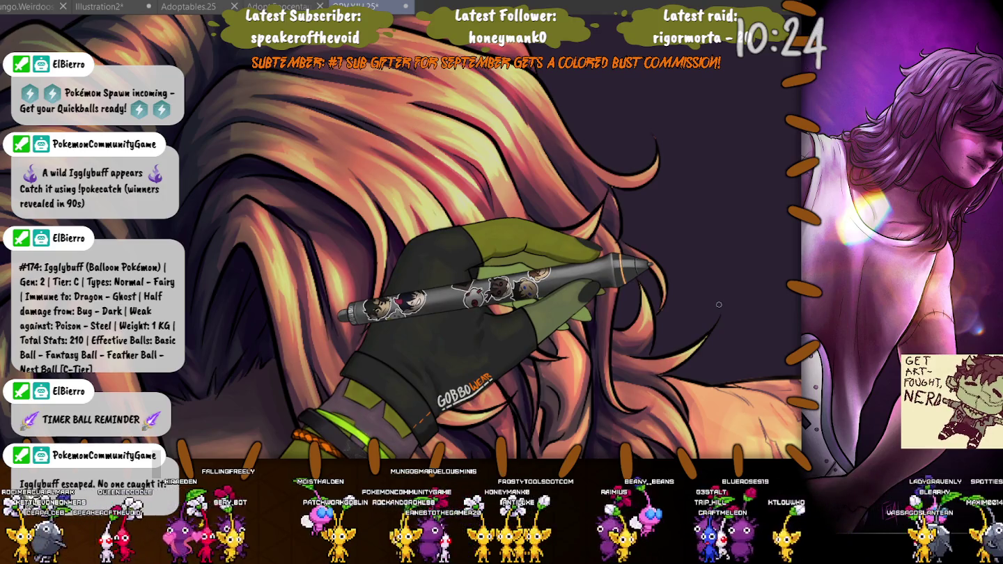
- Paint pink-peach highlights and dark gaps between clumps on the left and upper locks
{"action": "scroll", "coordinate": [719, 304], "scroll_direction": "down", "scroll_amount": 3}
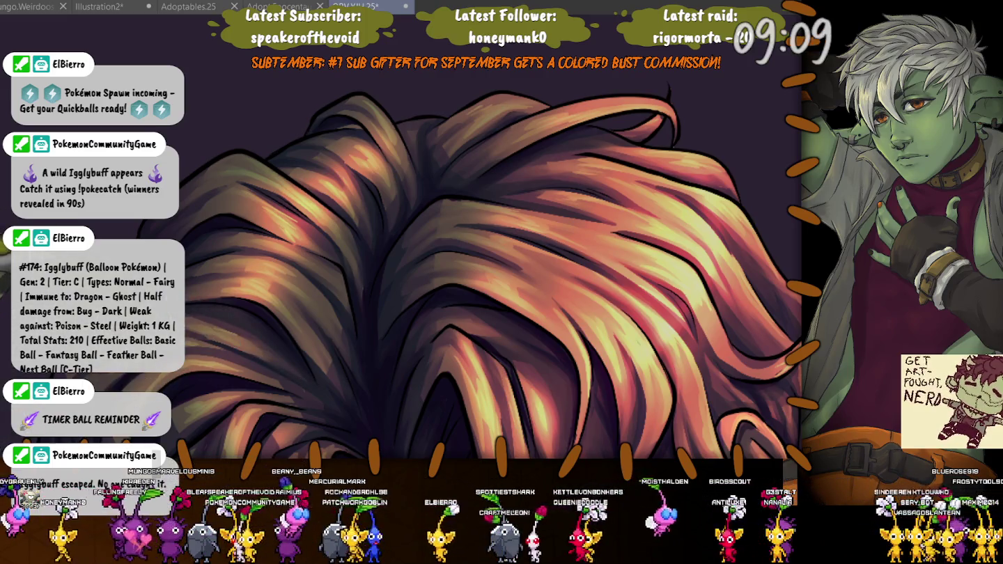
{"action": "key", "text": "ctrl+minus"}
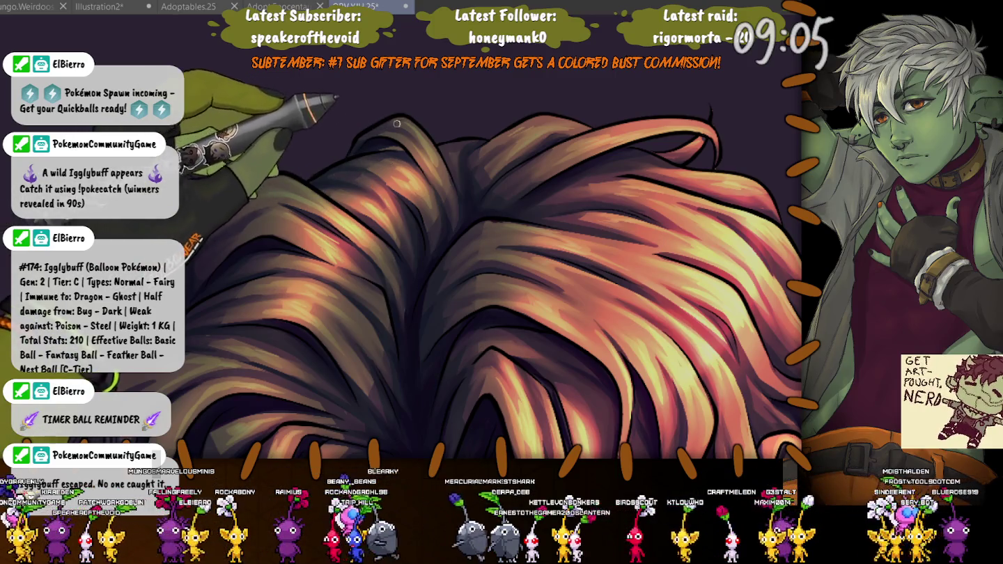
- Zoom back in on the hair and undo the last change to move toward pinker, muted tones
{"action": "key", "text": "ctrl+plus"}
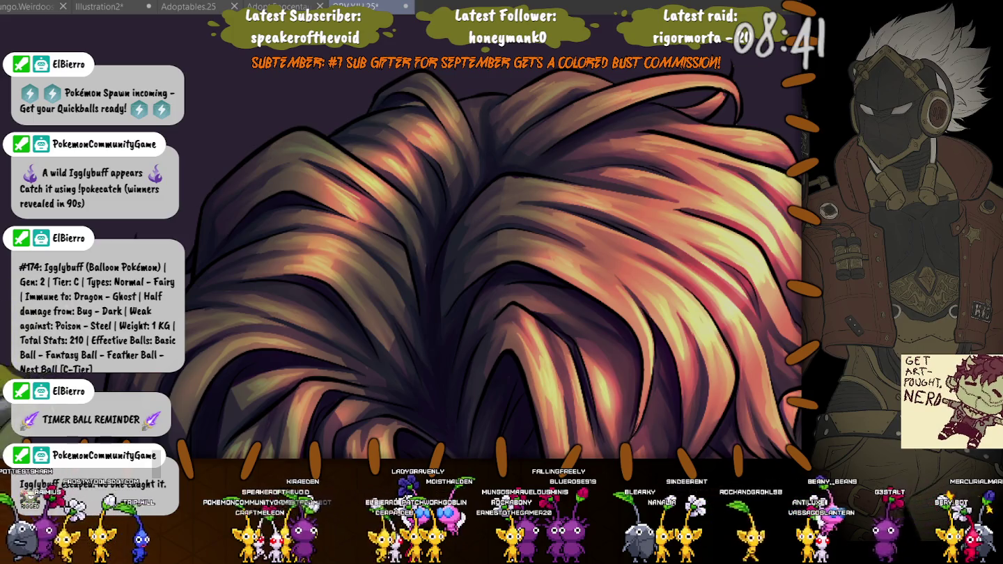
{"action": "scroll", "coordinate": [467, 237], "scroll_direction": "up", "scroll_amount": 2}
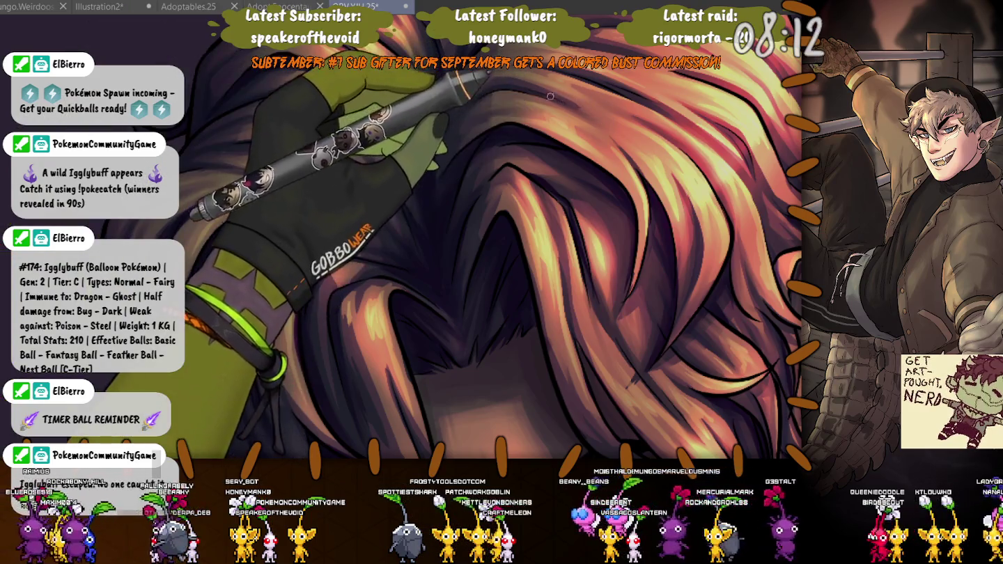
{"action": "key", "text": "ctrl+z"}
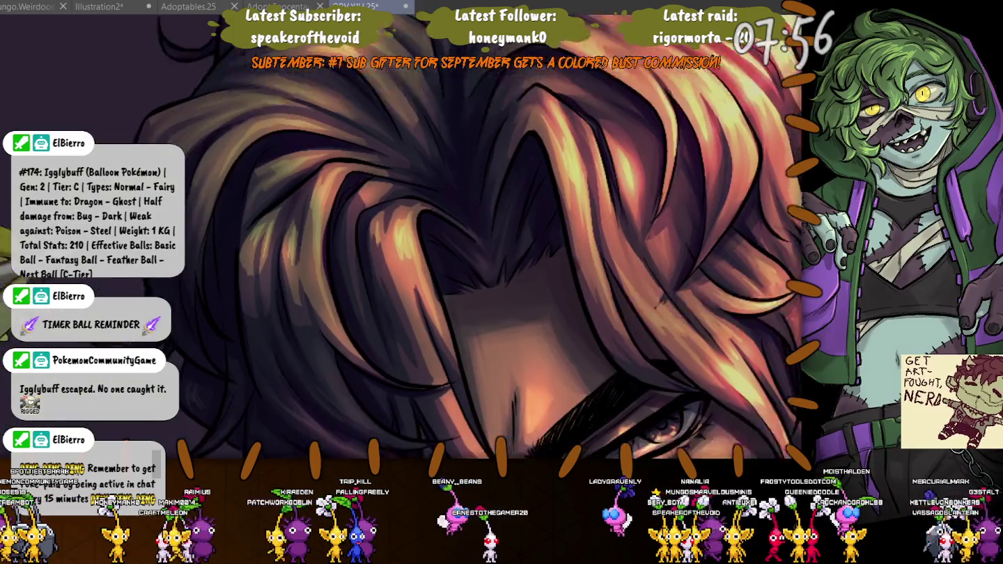
- Scroll down to bring the face below the forehead hair into view
{"action": "scroll", "coordinate": [263, 216], "scroll_direction": "down", "scroll_amount": 5}
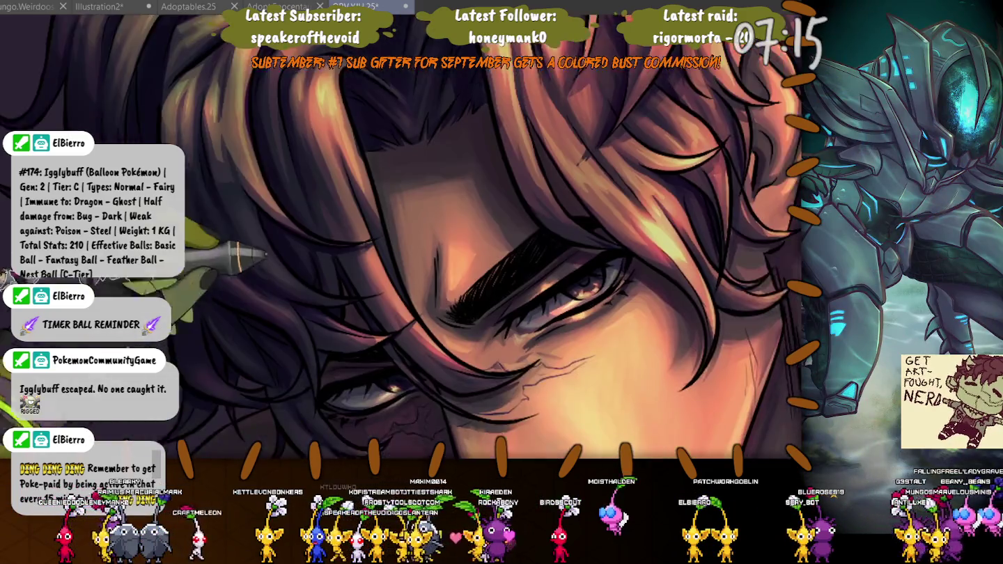
- Pan the canvas to show both of the man's eyes, then the hair above the face
{"action": "left_click_drag", "start_coordinate": [465, 374], "coordinate": [372, 228]}
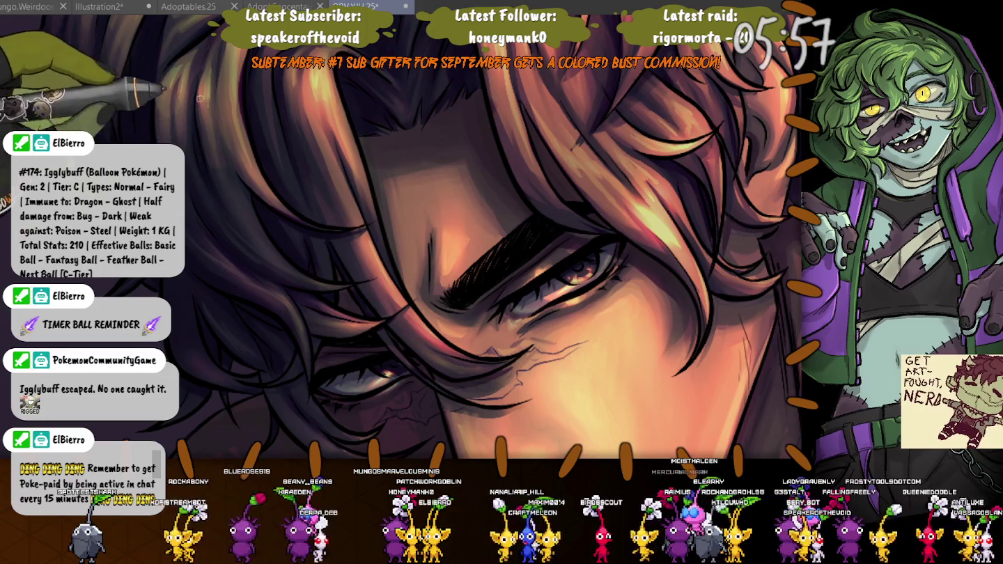
{"action": "left_click_drag", "start_coordinate": [223, 40], "coordinate": [267, 122]}
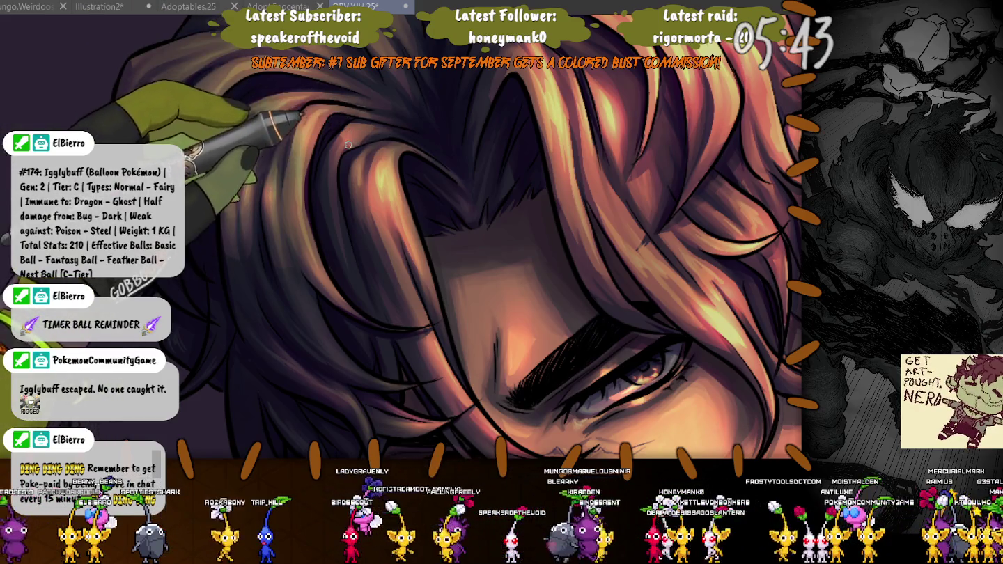
- Pan from the top of the hair to centre the eye, then to the mouth, chin and shoulders
{"action": "left_click_drag", "start_coordinate": [348, 144], "coordinate": [464, 218]}
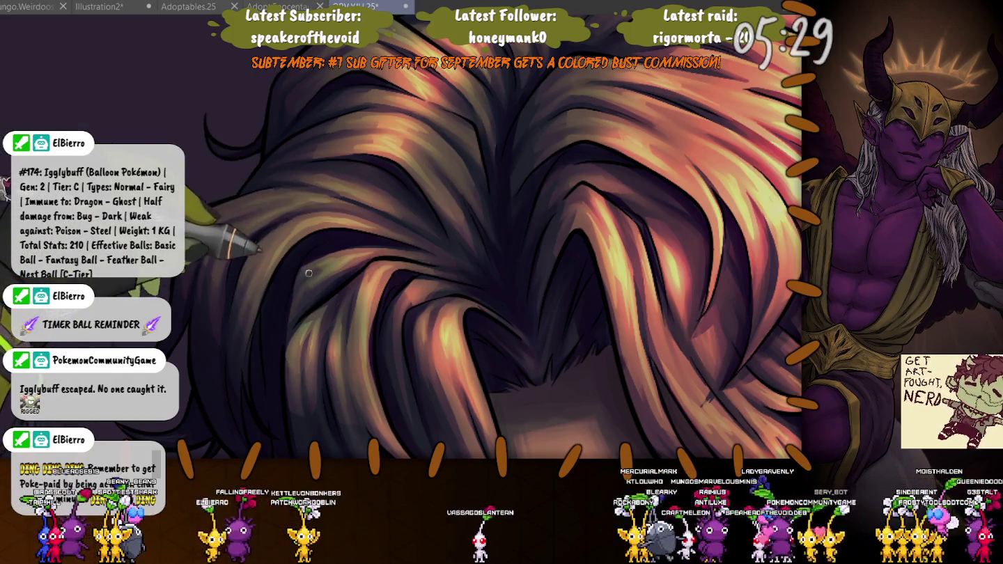
{"action": "scroll", "coordinate": [308, 273], "scroll_direction": "down", "scroll_amount": 2}
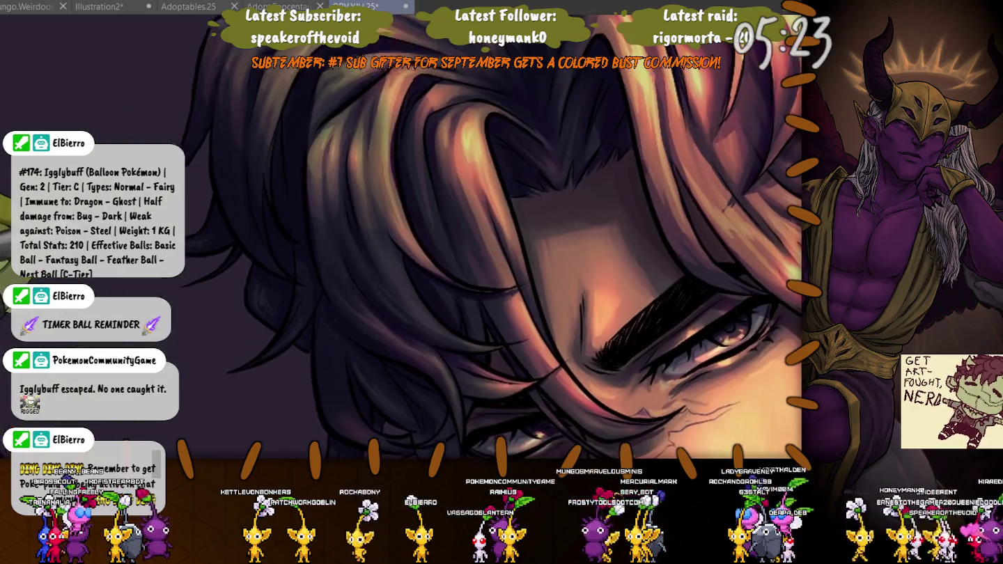
{"action": "left_click_drag", "start_coordinate": [696, 390], "coordinate": [627, 243]}
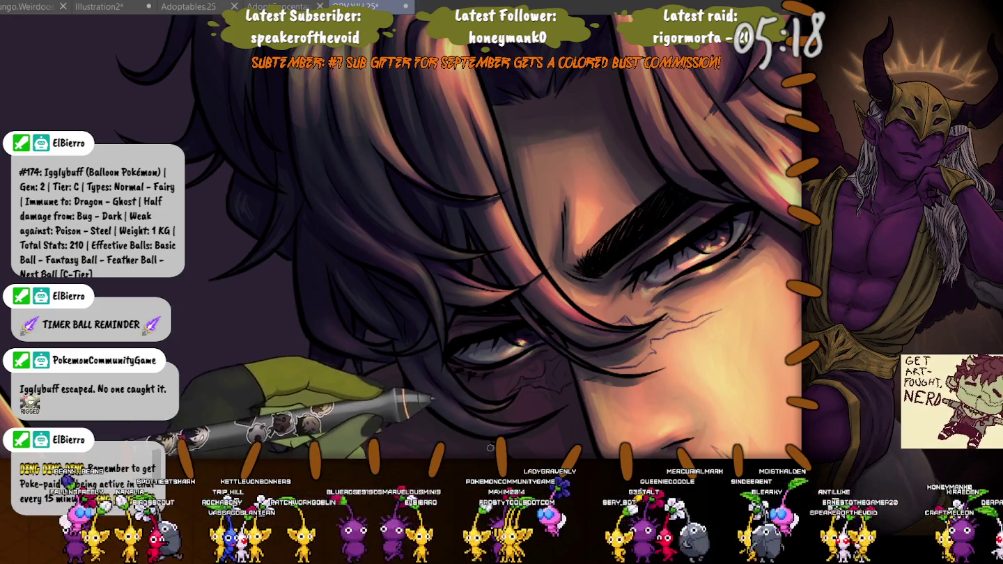
{"action": "left_click_drag", "start_coordinate": [490, 448], "coordinate": [375, 211]}
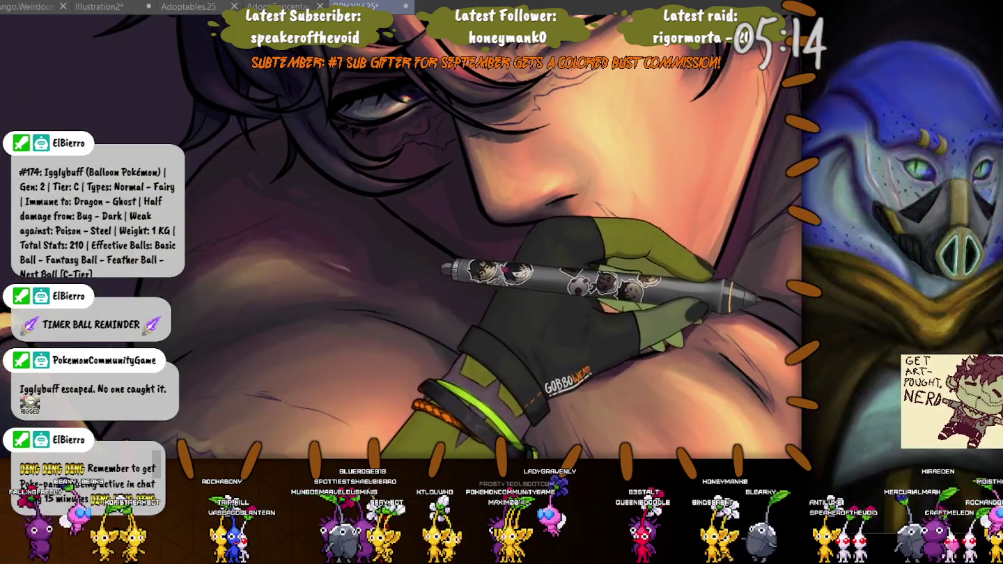
- Undo the dark shading stroke on the lower face and scroll the view down
{"action": "key", "text": "ctrl+z"}
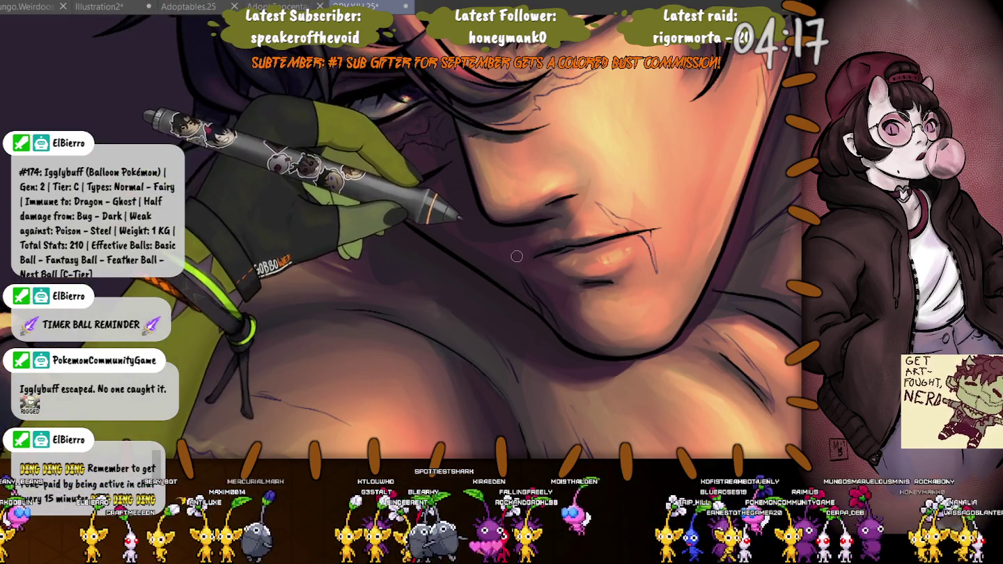
{"action": "scroll", "coordinate": [398, 368], "scroll_direction": "down", "scroll_amount": 5}
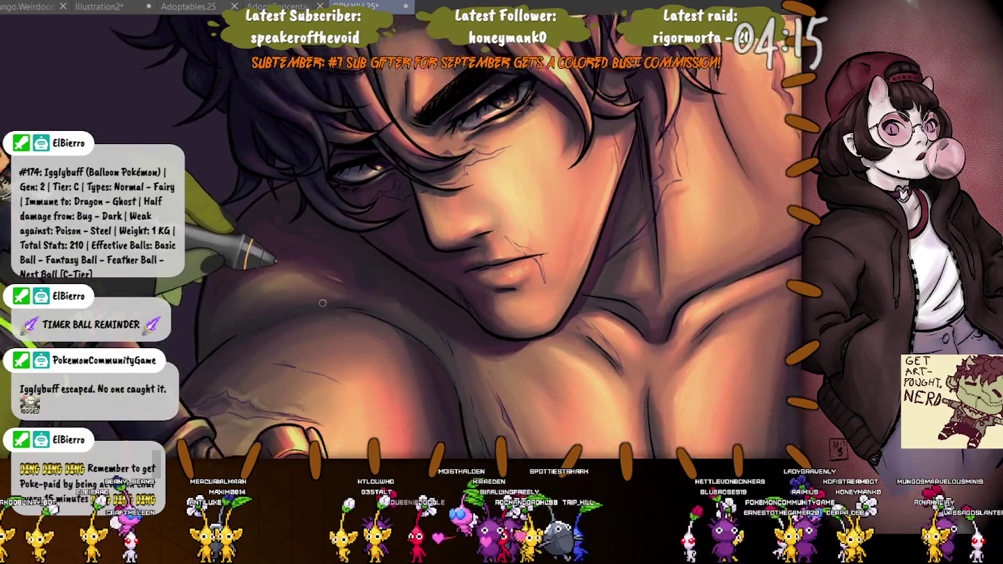
- Zoom in and out around the face to frame the hair for highlight painting
{"action": "scroll", "coordinate": [381, 213], "scroll_direction": "up", "scroll_amount": 3}
{"action": "scroll", "coordinate": [381, 213], "scroll_direction": "up", "scroll_amount": 2}
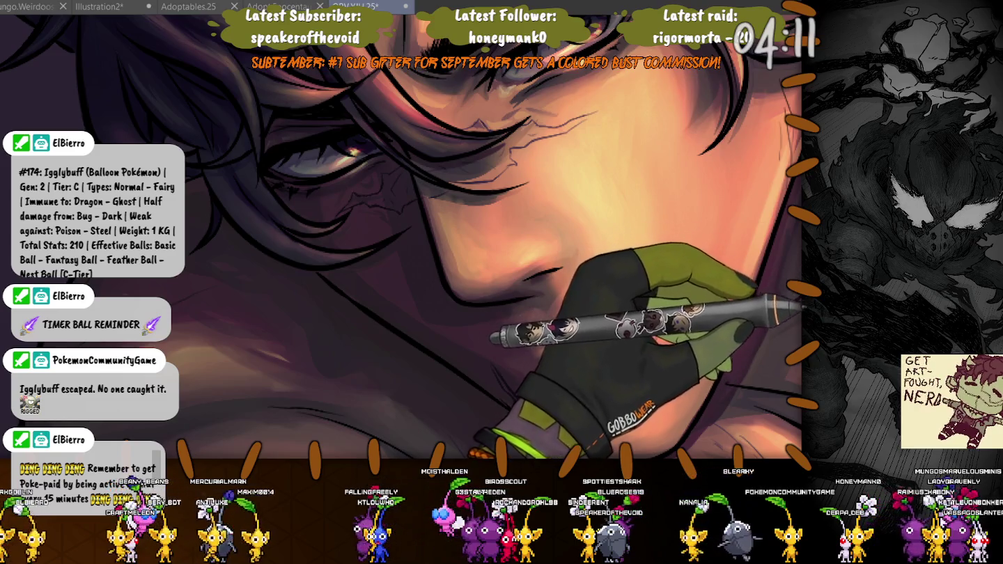
{"action": "scroll", "coordinate": [471, 192], "scroll_direction": "up", "scroll_amount": 1}
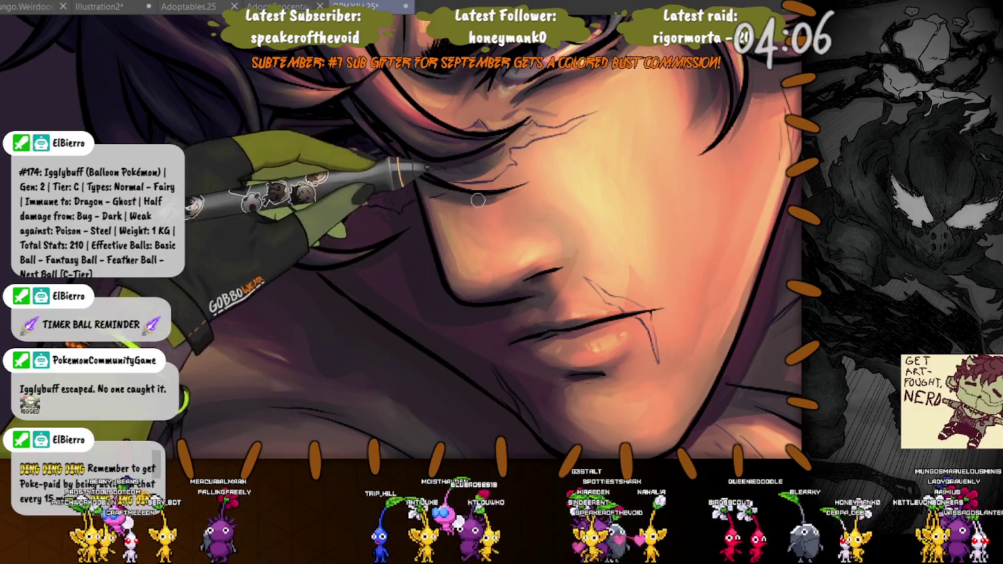
{"action": "scroll", "coordinate": [285, 326], "scroll_direction": "down", "scroll_amount": 2}
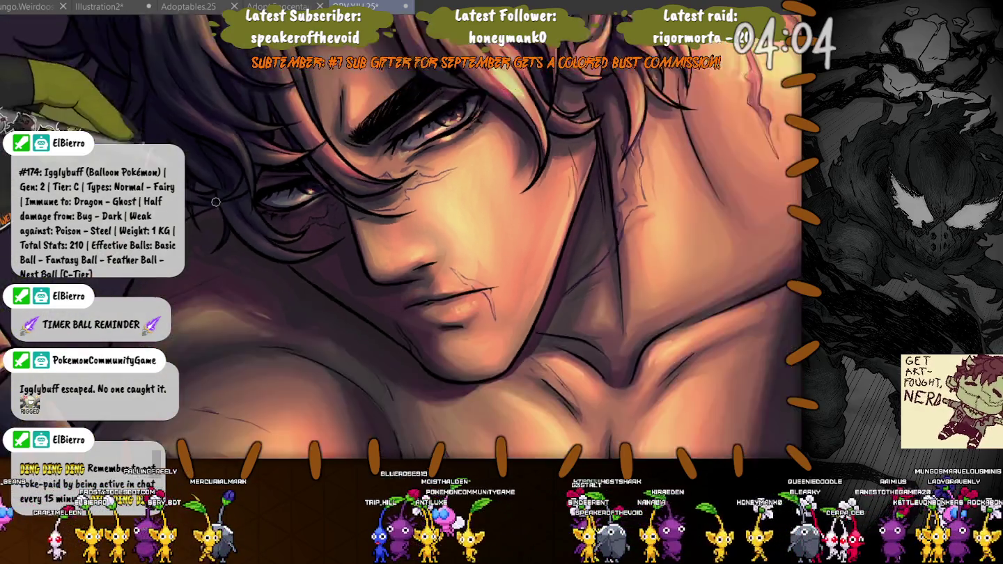
{"action": "scroll", "coordinate": [285, 326], "scroll_direction": "down", "scroll_amount": 2}
{"action": "scroll", "coordinate": [286, 326], "scroll_direction": "down", "scroll_amount": 2}
{"action": "scroll", "coordinate": [286, 325], "scroll_direction": "down", "scroll_amount": 2}
{"action": "scroll", "coordinate": [209, 133], "scroll_direction": "up", "scroll_amount": 2}
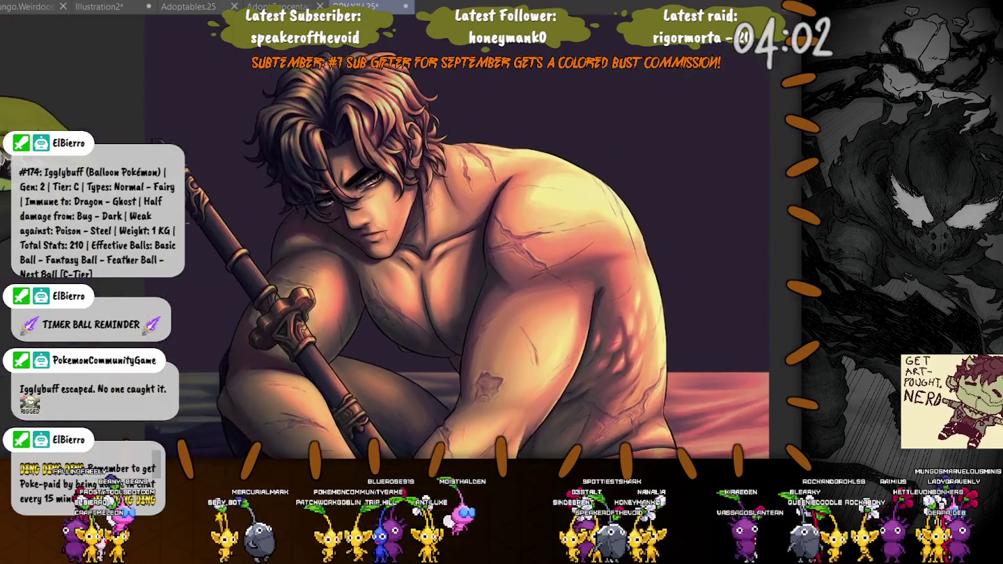
{"action": "scroll", "coordinate": [209, 132], "scroll_direction": "up", "scroll_amount": 2}
{"action": "scroll", "coordinate": [209, 132], "scroll_direction": "up", "scroll_amount": 2}
{"action": "scroll", "coordinate": [209, 133], "scroll_direction": "up", "scroll_amount": 2}
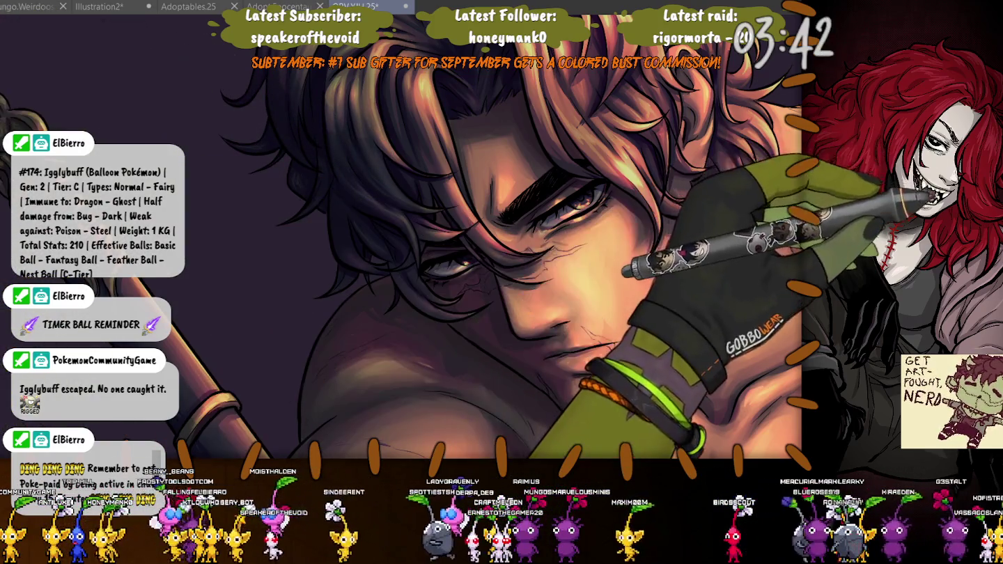
- Zoom in and out on the crown of the hair while refining its strands
{"action": "scroll", "coordinate": [320, 77], "scroll_direction": "up", "scroll_amount": 3}
{"action": "scroll", "coordinate": [319, 77], "scroll_direction": "up", "scroll_amount": 3}
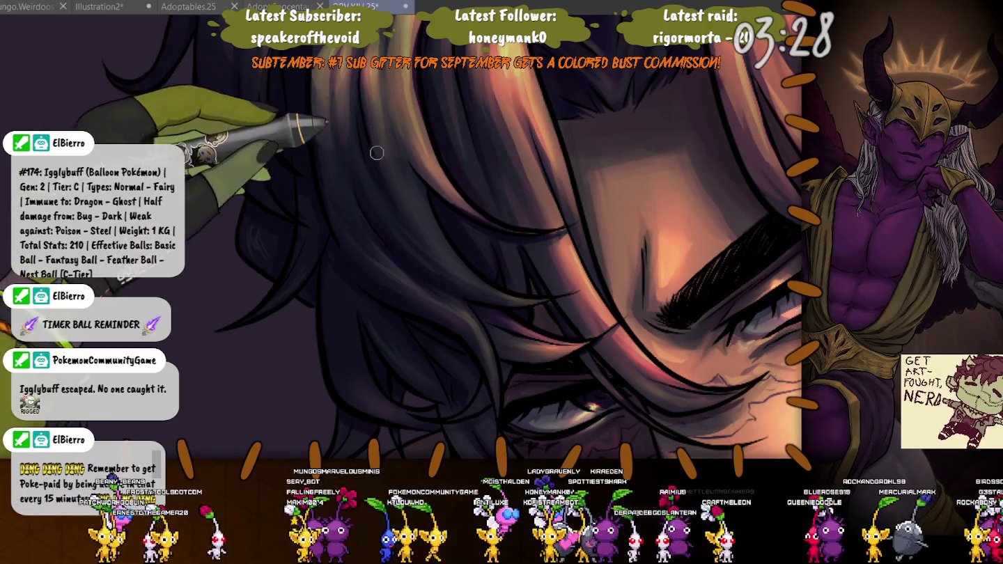
{"action": "scroll", "coordinate": [109, 127], "scroll_direction": "down", "scroll_amount": 3}
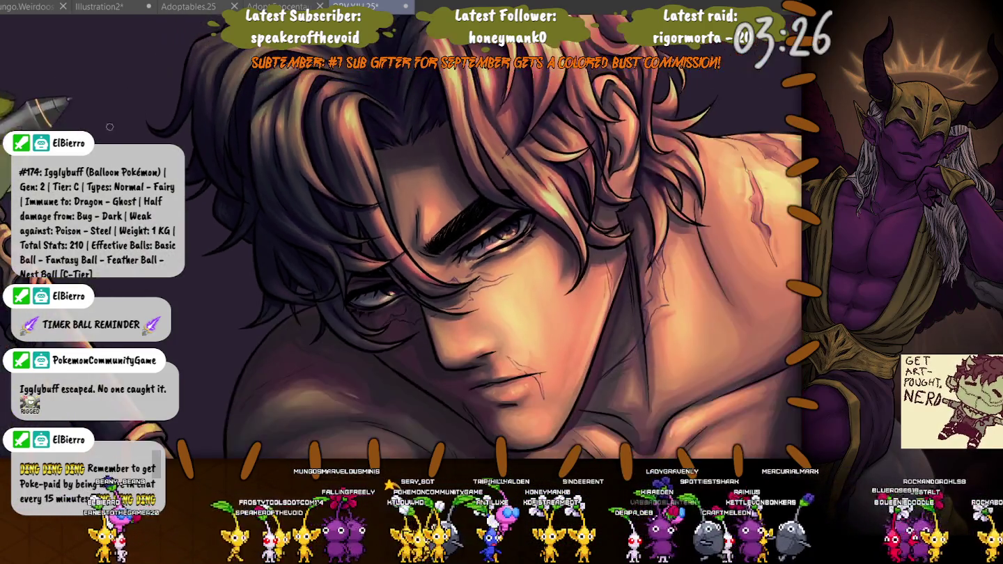
{"action": "scroll", "coordinate": [110, 127], "scroll_direction": "up", "scroll_amount": 2}
{"action": "scroll", "coordinate": [235, 192], "scroll_direction": "down", "scroll_amount": 2}
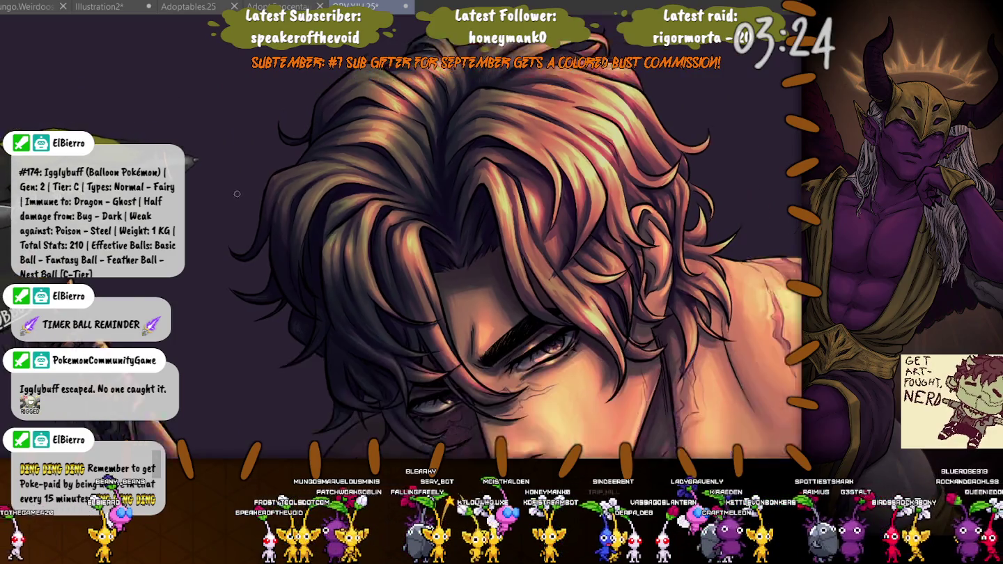
{"action": "scroll", "coordinate": [230, 188], "scroll_direction": "down", "scroll_amount": 1}
{"action": "scroll", "coordinate": [225, 182], "scroll_direction": "down", "scroll_amount": 2}
{"action": "scroll", "coordinate": [237, 227], "scroll_direction": "up", "scroll_amount": 2}
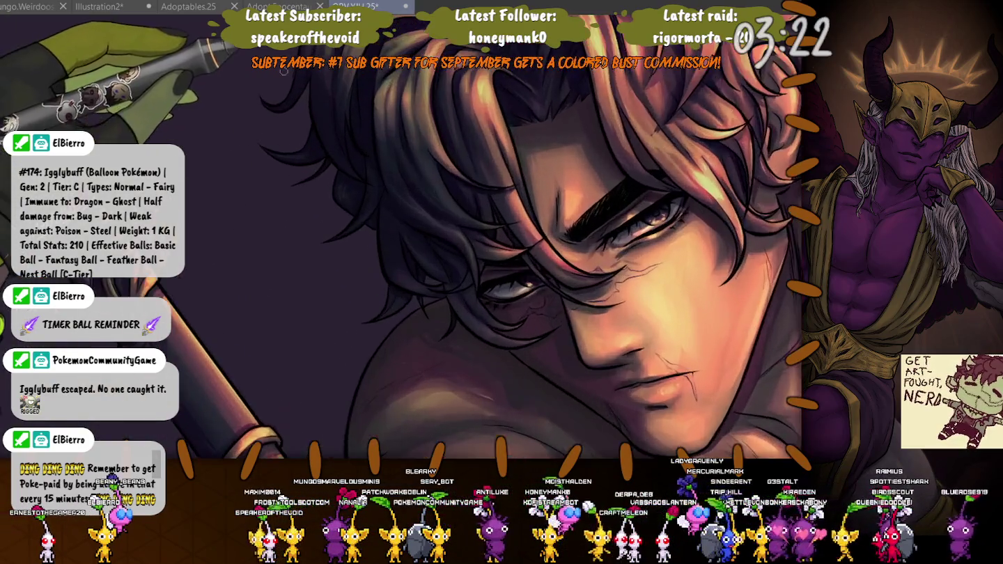
{"action": "scroll", "coordinate": [278, 195], "scroll_direction": "up", "scroll_amount": 2}
{"action": "scroll", "coordinate": [334, 153], "scroll_direction": "up", "scroll_amount": 1}
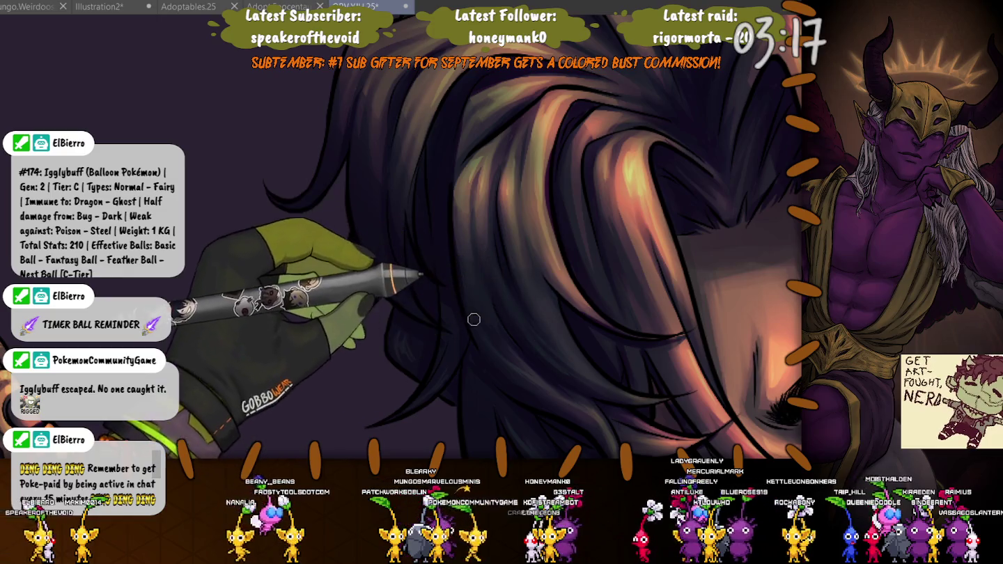
- Zoom out to see the whole face, then zoom back into the hair
{"action": "key", "text": "ctrl+minus"}
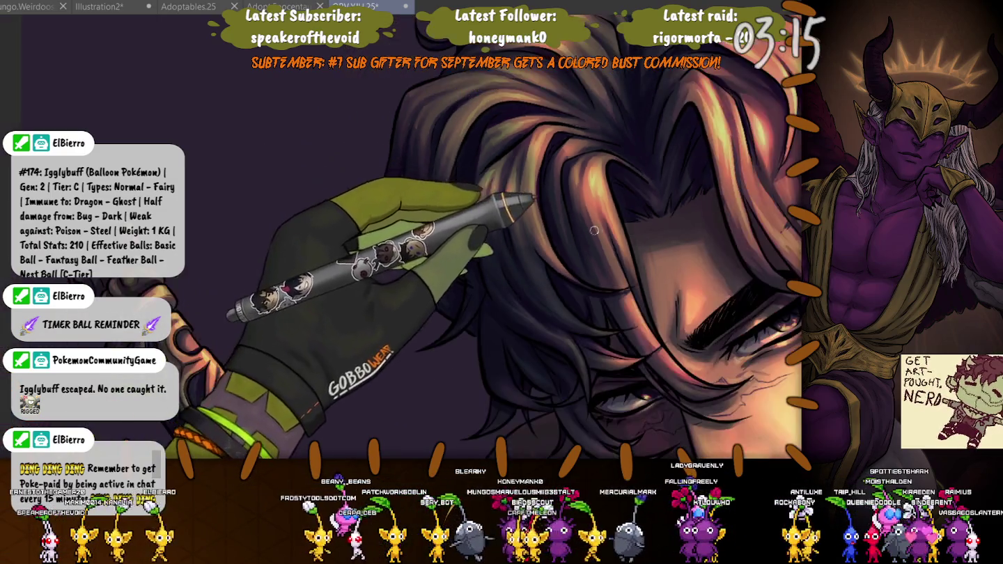
{"action": "scroll", "coordinate": [626, 231], "scroll_direction": "up", "scroll_amount": 2}
{"action": "scroll", "coordinate": [627, 231], "scroll_direction": "up", "scroll_amount": 2}
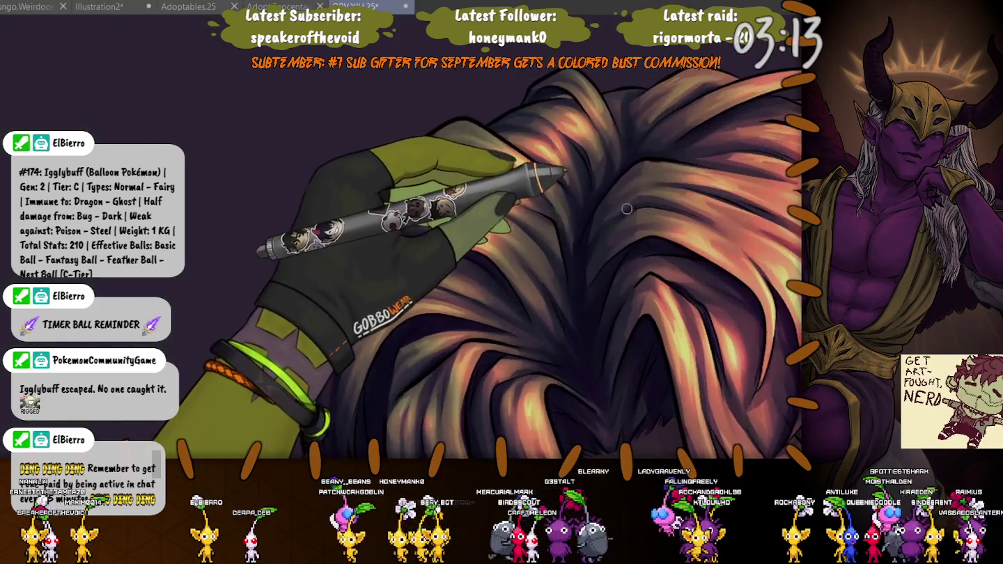
{"action": "scroll", "coordinate": [627, 231], "scroll_direction": "up", "scroll_amount": 2}
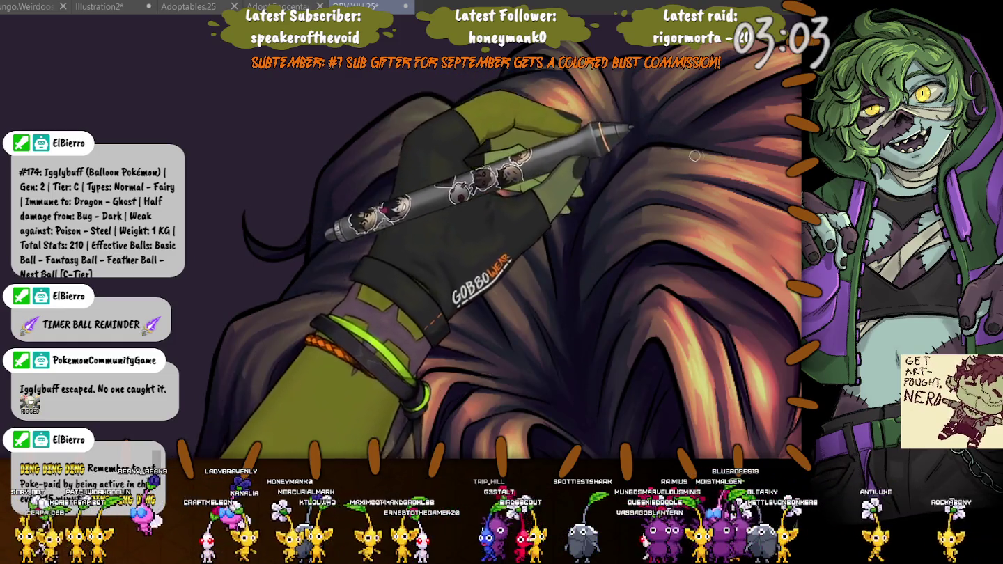
{"action": "scroll", "coordinate": [653, 148], "scroll_direction": "down", "scroll_amount": 3}
{"action": "scroll", "coordinate": [654, 148], "scroll_direction": "down", "scroll_amount": 3}
{"action": "scroll", "coordinate": [197, 237], "scroll_direction": "up", "scroll_amount": 2}
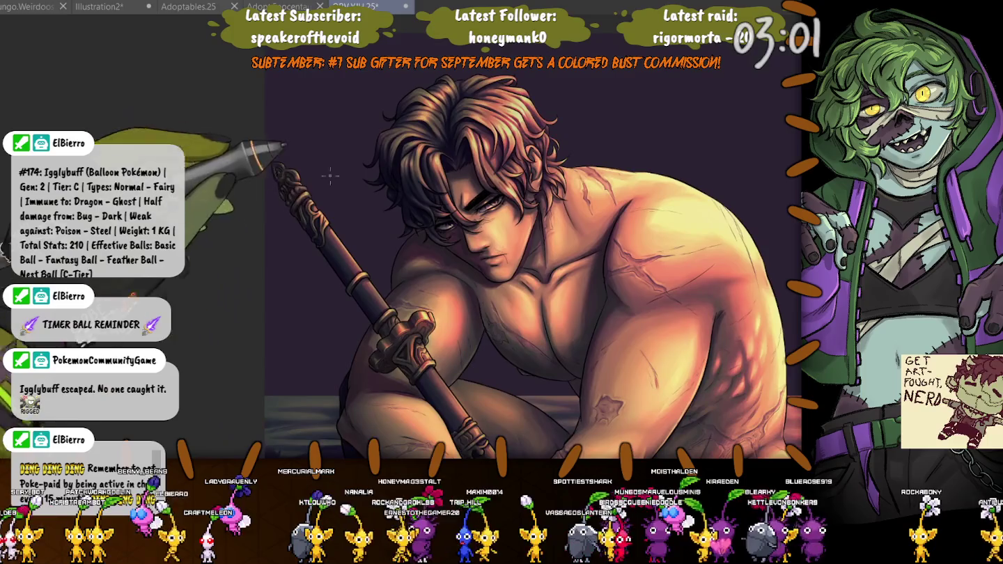
{"action": "scroll", "coordinate": [187, 87], "scroll_direction": "up", "scroll_amount": 2}
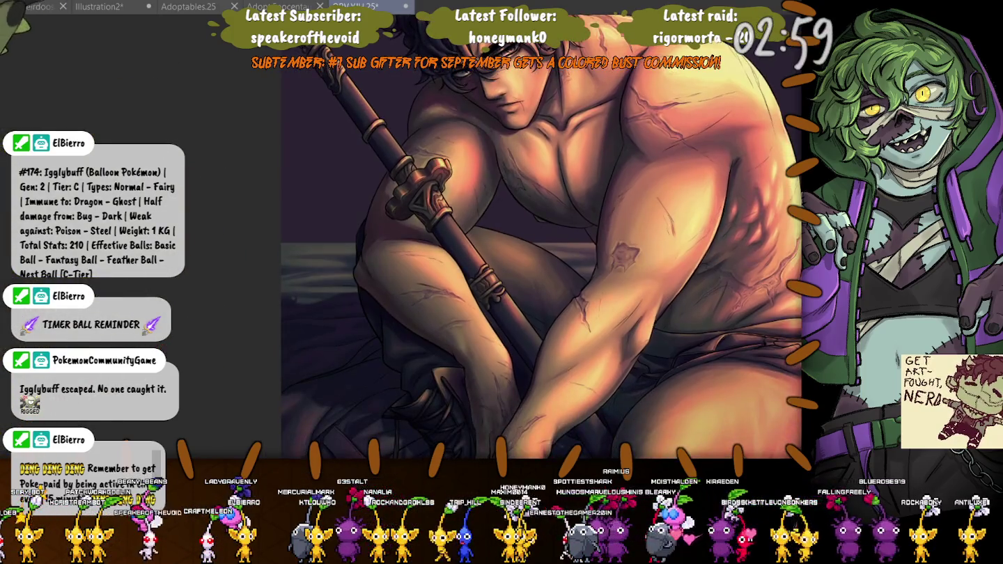
- Save the illustration with Ctrl+S
{"action": "key", "text": "ctrl+s"}
{"action": "scroll", "coordinate": [187, 87], "scroll_direction": "down", "scroll_amount": 3}
{"action": "scroll", "coordinate": [237, 147], "scroll_direction": "up", "scroll_amount": 1}
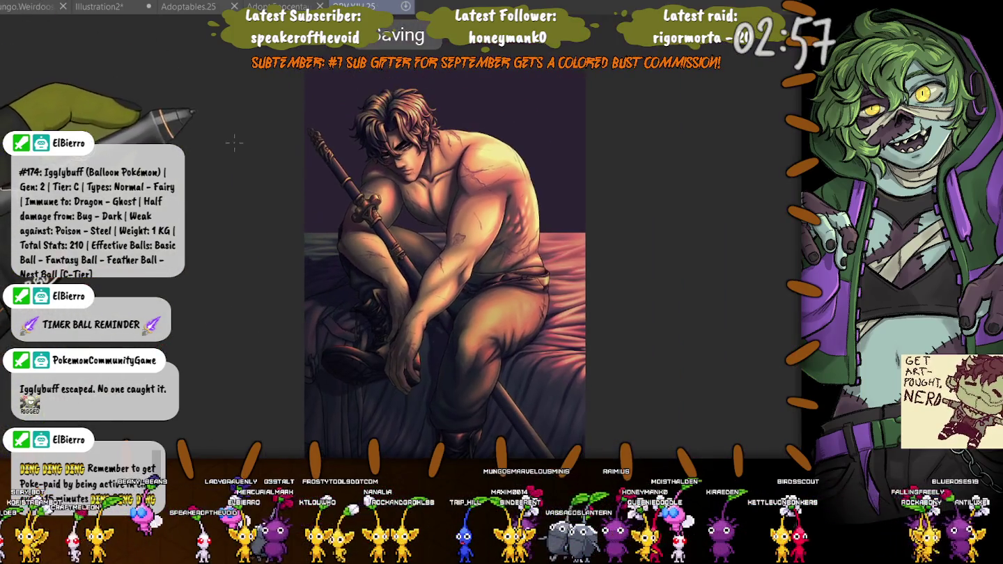
- Zoom in closer on the forehead hair for the warm highlight strokes
{"action": "scroll", "coordinate": [237, 147], "scroll_direction": "up", "scroll_amount": 2}
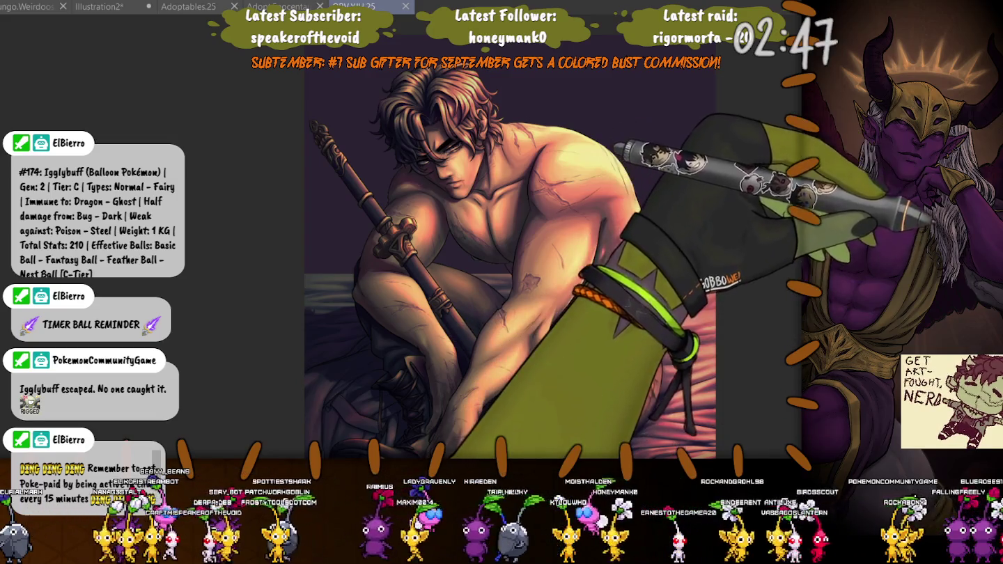
{"action": "scroll", "coordinate": [428, 111], "scroll_direction": "up", "scroll_amount": 5}
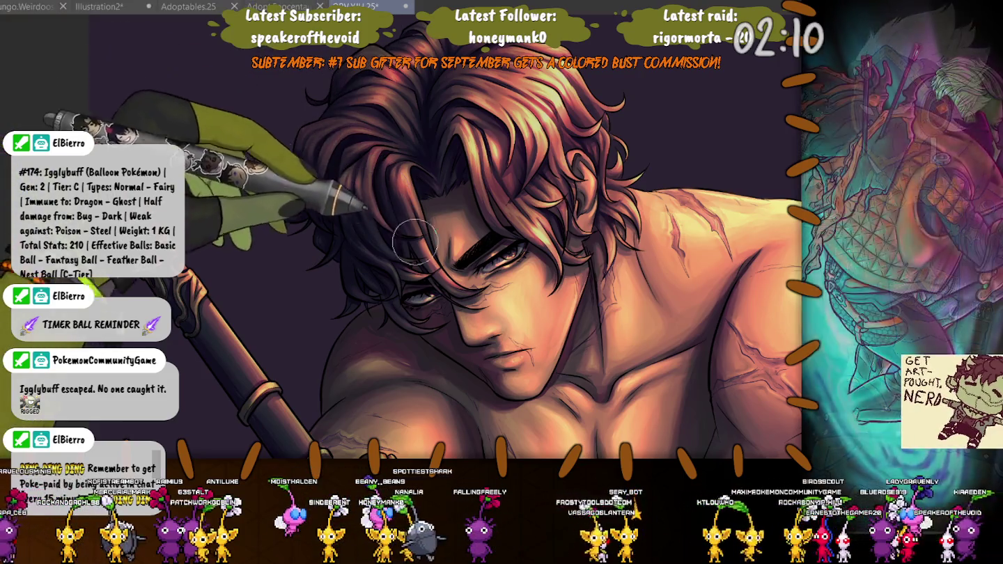
- Zoom out to review the whole seated figure, recentre it, then zoom back into the head
{"action": "scroll", "coordinate": [369, 280], "scroll_direction": "down", "scroll_amount": 2}
{"action": "scroll", "coordinate": [348, 278], "scroll_direction": "down", "scroll_amount": 2}
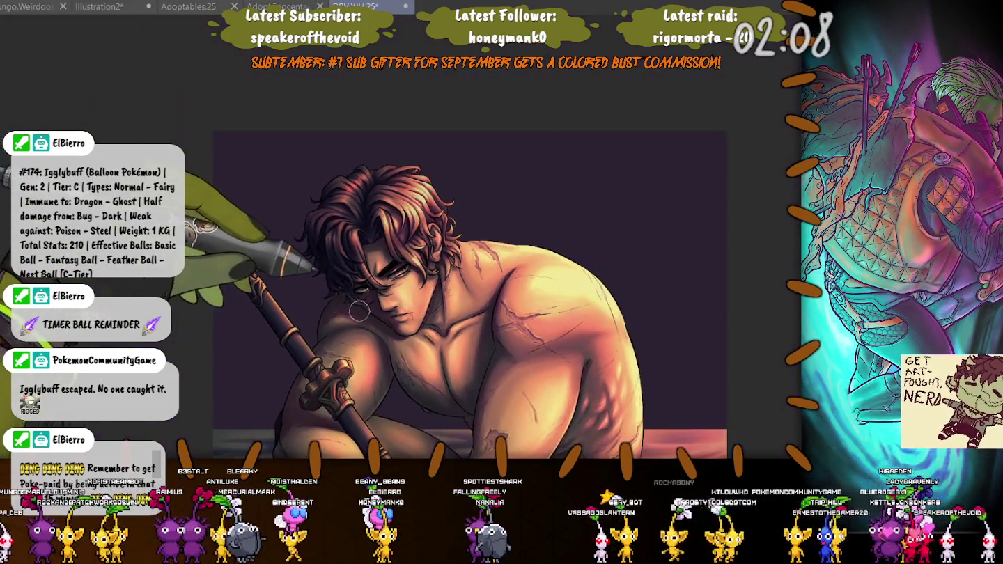
{"action": "scroll", "coordinate": [318, 275], "scroll_direction": "down", "scroll_amount": 2}
{"action": "scroll", "coordinate": [318, 275], "scroll_direction": "up", "scroll_amount": 2}
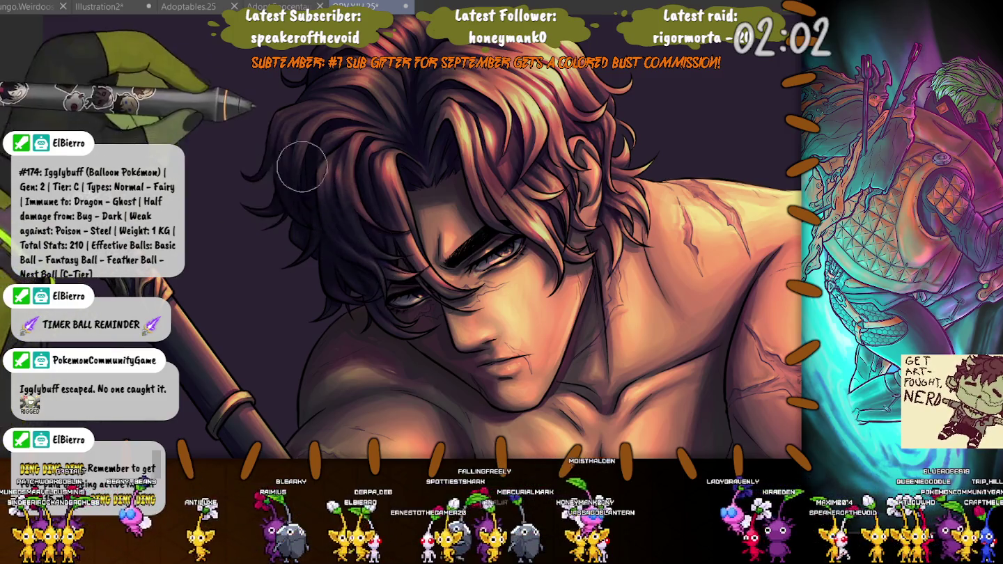
{"action": "scroll", "coordinate": [292, 160], "scroll_direction": "down", "scroll_amount": 2}
{"action": "scroll", "coordinate": [251, 134], "scroll_direction": "down", "scroll_amount": 1}
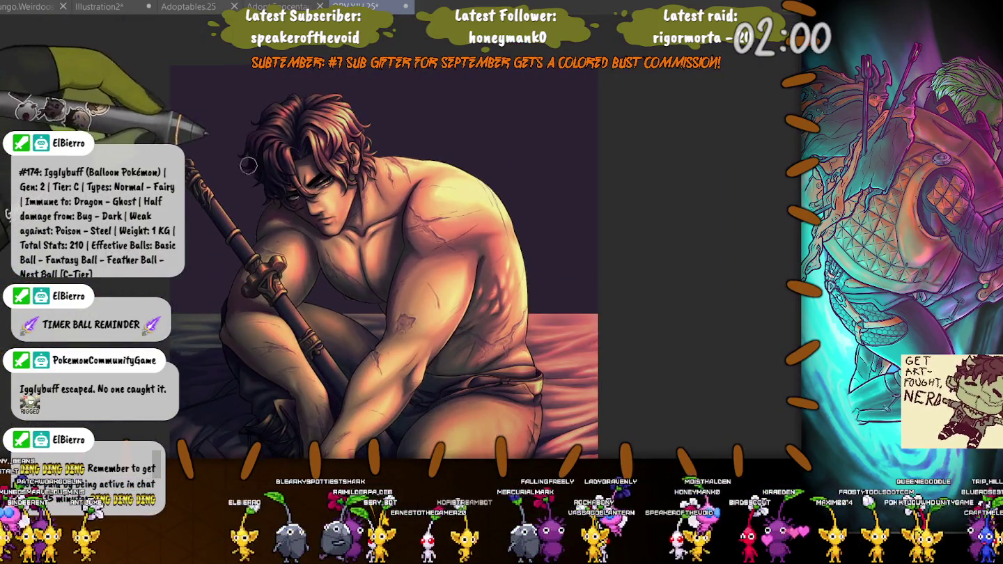
{"action": "scroll", "coordinate": [247, 162], "scroll_direction": "down", "scroll_amount": 1}
{"action": "scroll", "coordinate": [314, 122], "scroll_direction": "left", "scroll_amount": 3}
{"action": "scroll", "coordinate": [315, 121], "scroll_direction": "up", "scroll_amount": 2}
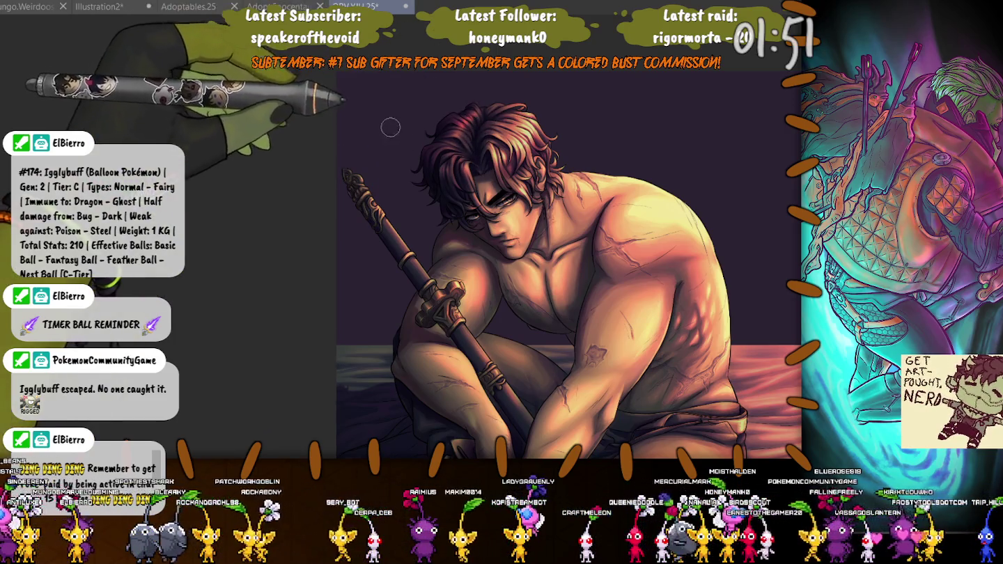
{"action": "left_click_drag", "start_coordinate": [251, 239], "coordinate": [260, 204]}
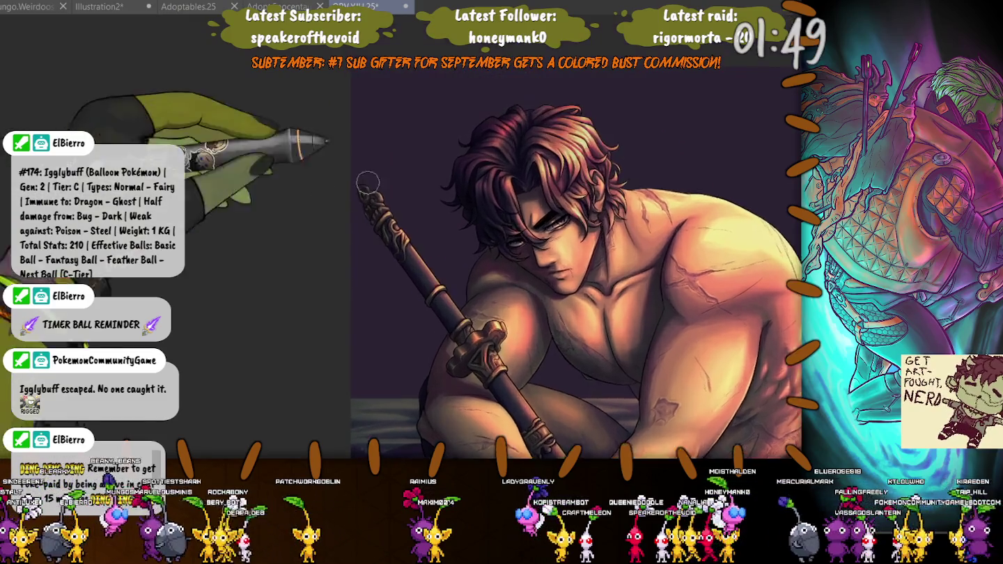
{"action": "scroll", "coordinate": [446, 77], "scroll_direction": "up", "scroll_amount": 5}
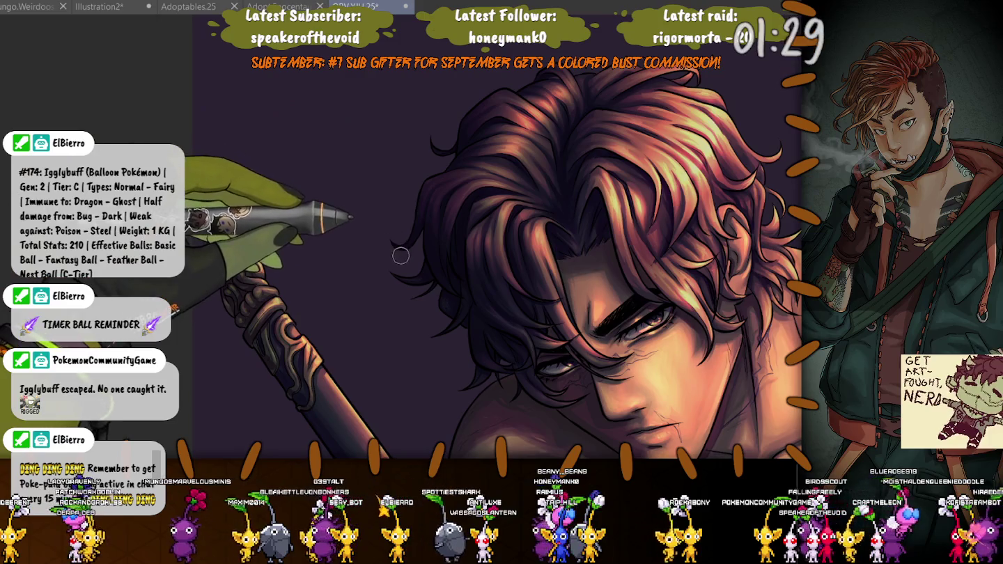
- Zoom out to review the crouched figure, then zoom back into the face and hair
{"action": "scroll", "coordinate": [314, 237], "scroll_direction": "down", "scroll_amount": 5}
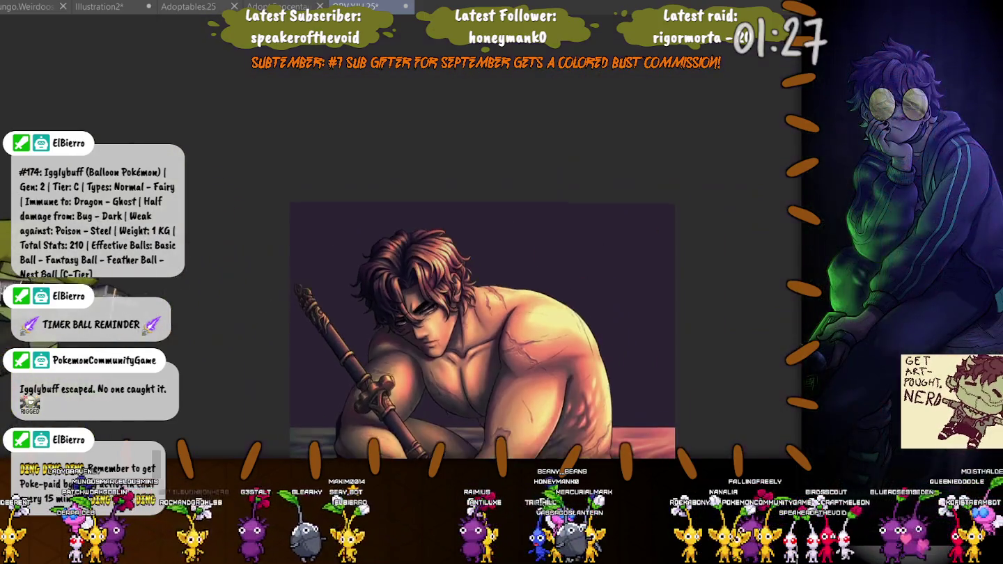
{"action": "scroll", "coordinate": [275, 257], "scroll_direction": "down", "scroll_amount": 2}
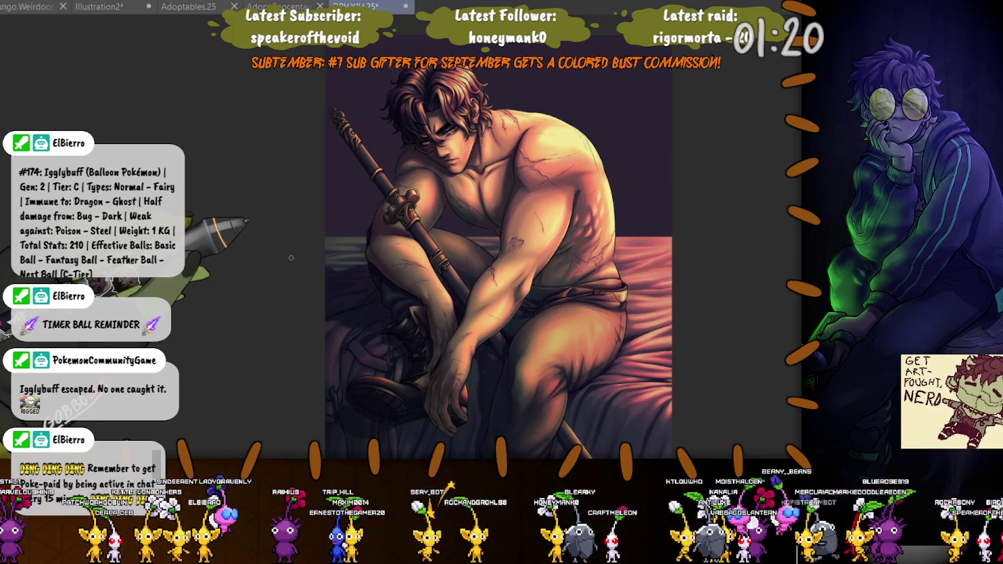
{"action": "scroll", "coordinate": [292, 255], "scroll_direction": "up", "scroll_amount": 2}
{"action": "scroll", "coordinate": [292, 255], "scroll_direction": "up", "scroll_amount": 2}
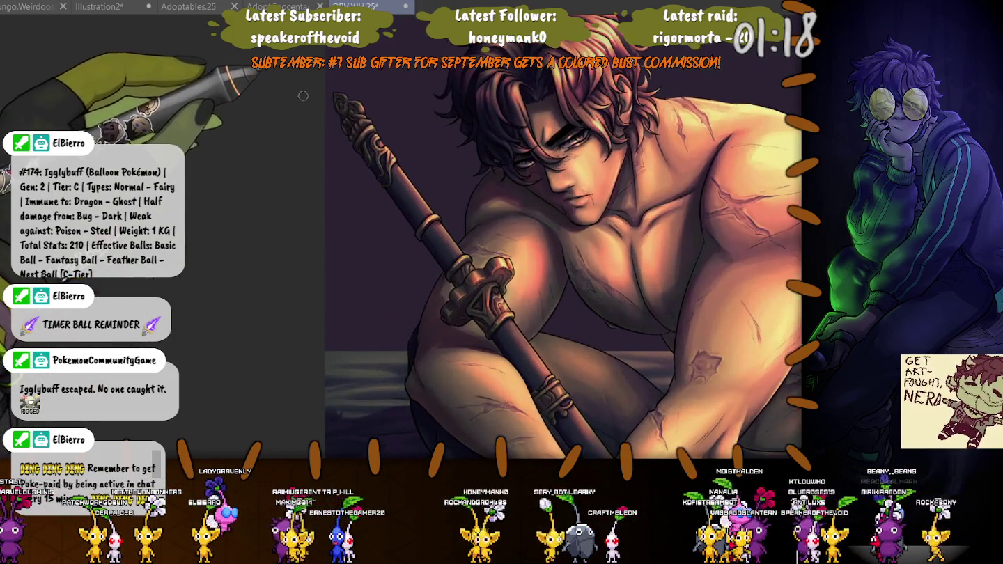
{"action": "scroll", "coordinate": [291, 256], "scroll_direction": "up", "scroll_amount": 2}
{"action": "scroll", "coordinate": [302, 157], "scroll_direction": "up", "scroll_amount": 1}
{"action": "scroll", "coordinate": [302, 157], "scroll_direction": "up", "scroll_amount": 2}
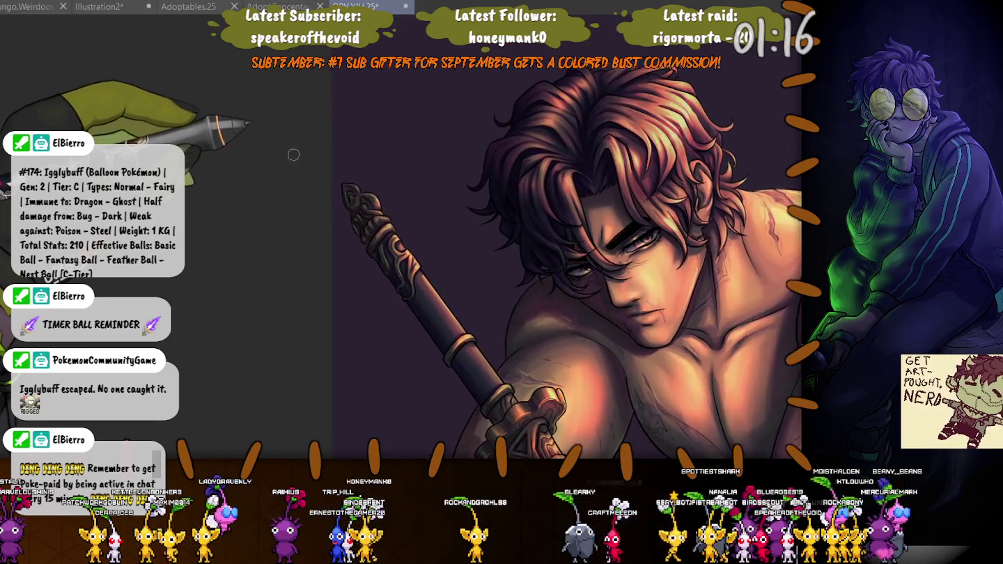
{"action": "scroll", "coordinate": [302, 158], "scroll_direction": "up", "scroll_amount": 1}
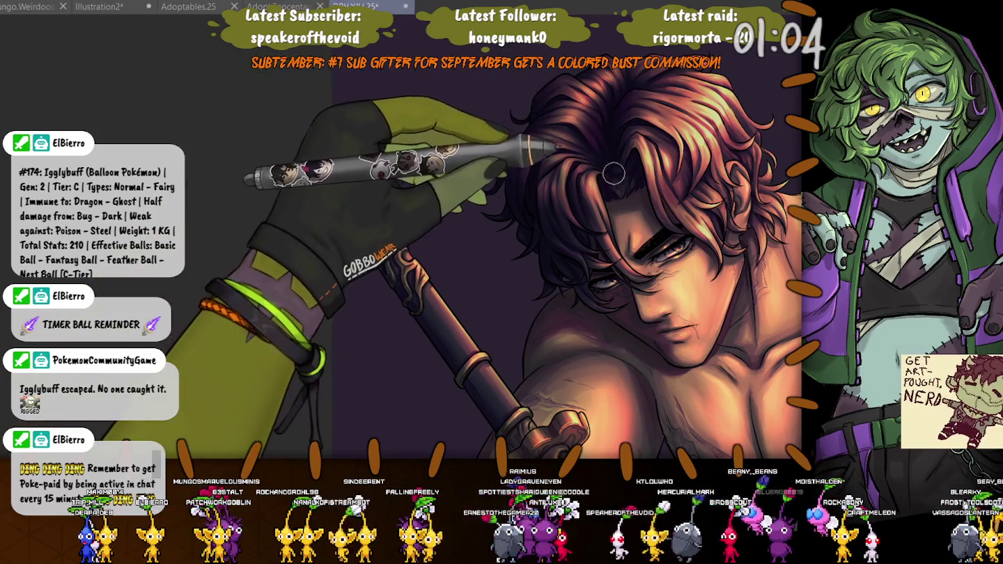
{"action": "scroll", "coordinate": [443, 113], "scroll_direction": "down", "scroll_amount": 3}
- Zoom out to the full scarred man on the bed and save the painting with Ctrl+S
{"action": "scroll", "coordinate": [443, 113], "scroll_direction": "down", "scroll_amount": 2}
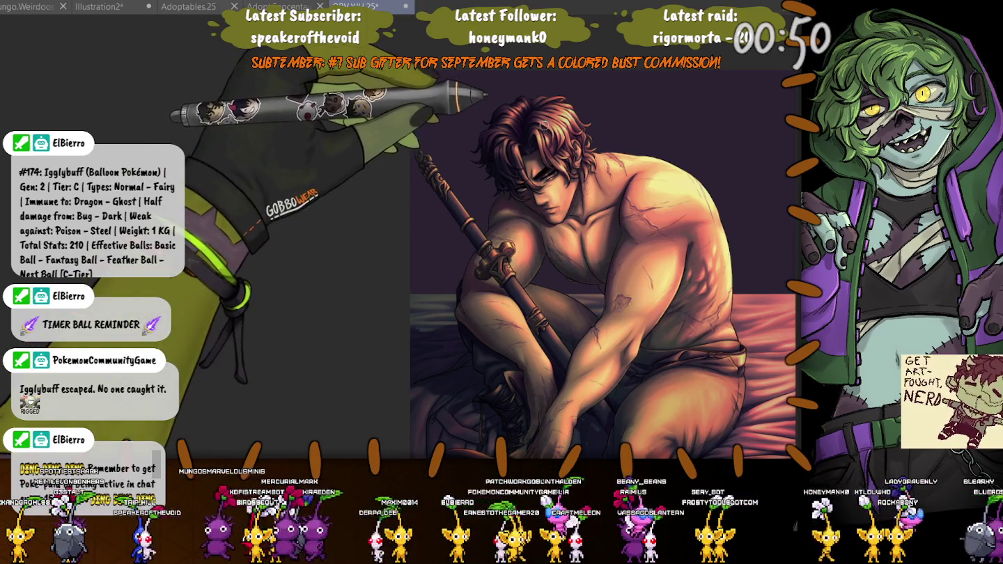
{"action": "key", "text": "ctrl+s"}
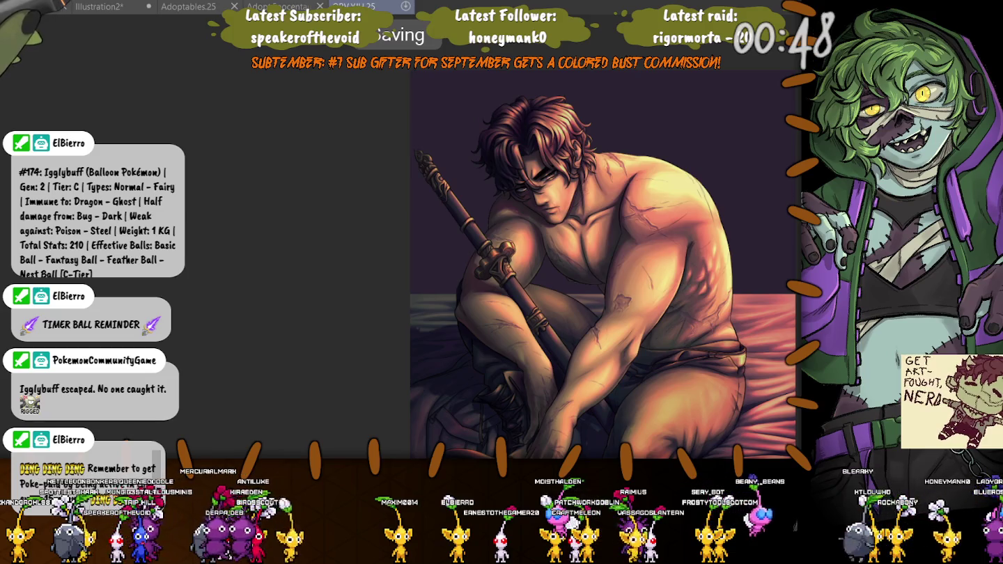
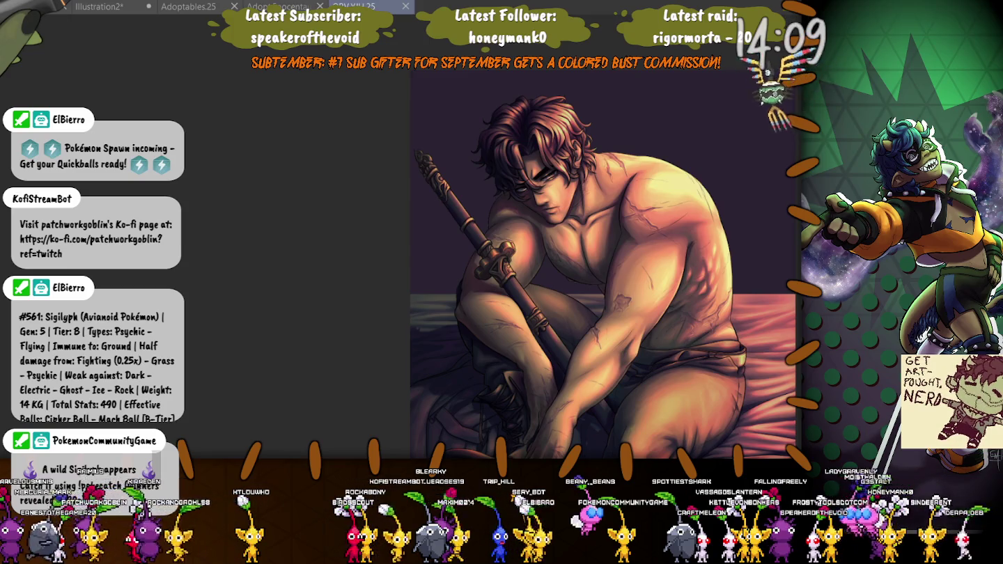
- Fit the whole shirtless-man illustration in the window and save the file
{"action": "scroll", "coordinate": [531, 148], "scroll_direction": "up", "scroll_amount": 5}
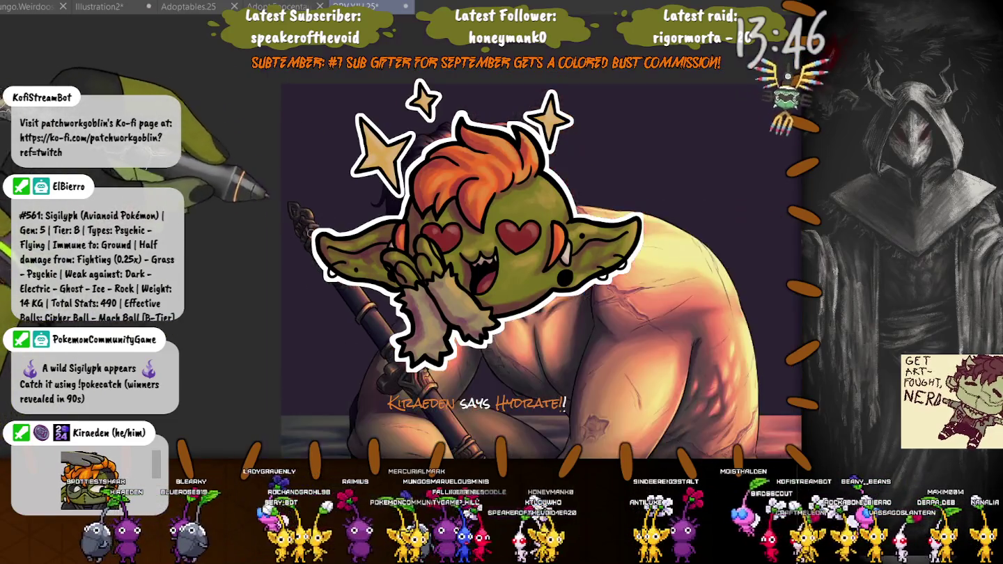
{"action": "key", "text": "ctrl+0"}
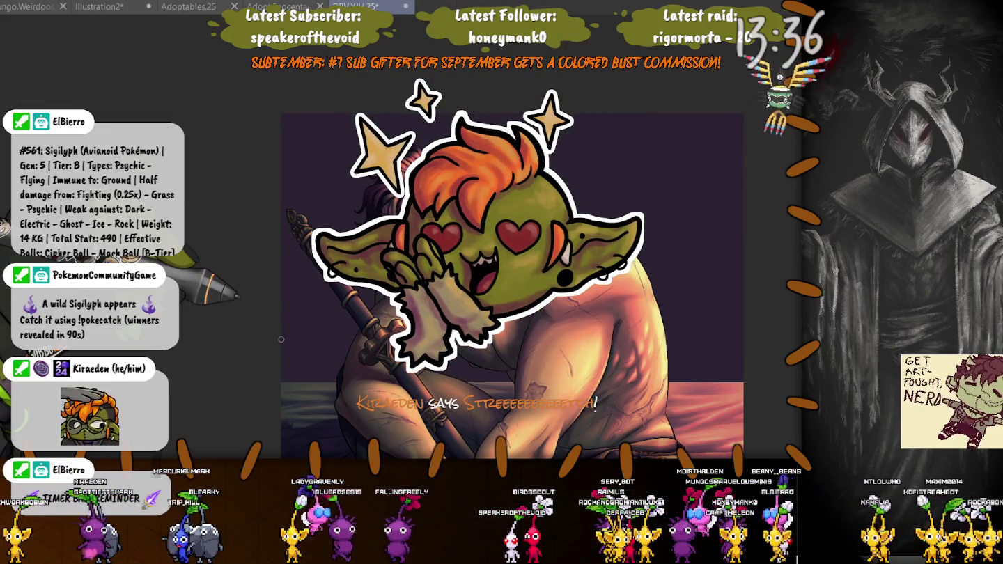
{"action": "key", "text": "ctrl+s"}
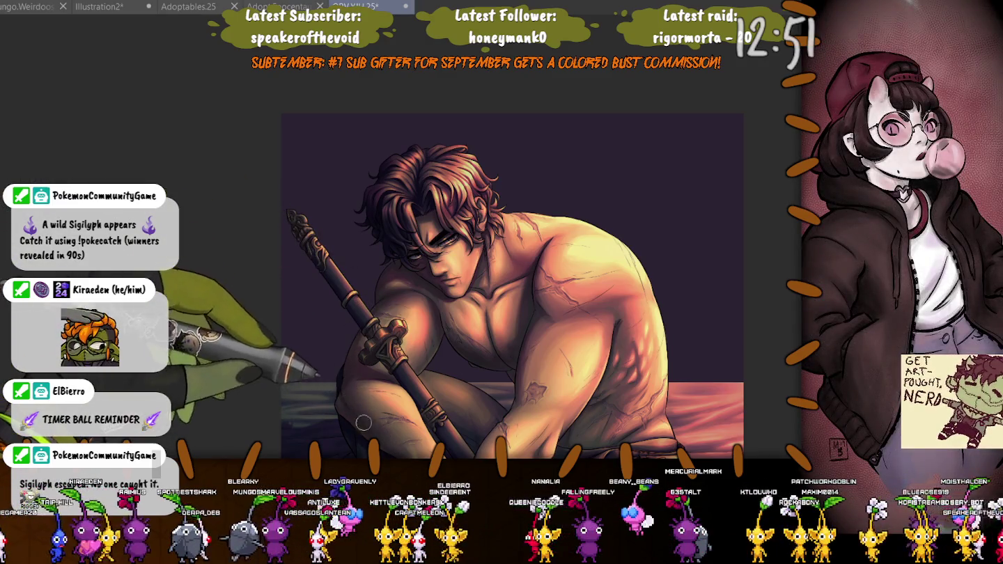
{"action": "left_click_drag", "start_coordinate": [363, 423], "coordinate": [330, 256]}
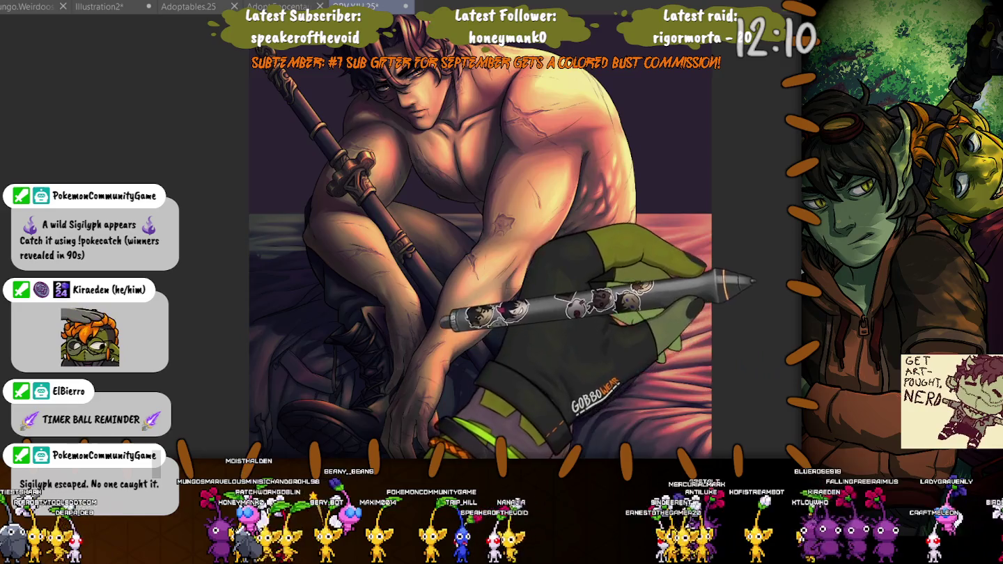
- Preview the brighter pinker lighting, revert to the darker muted look, and move to the legs
{"action": "key", "text": "ctrl+z"}
{"action": "key", "text": "ctrl+y"}
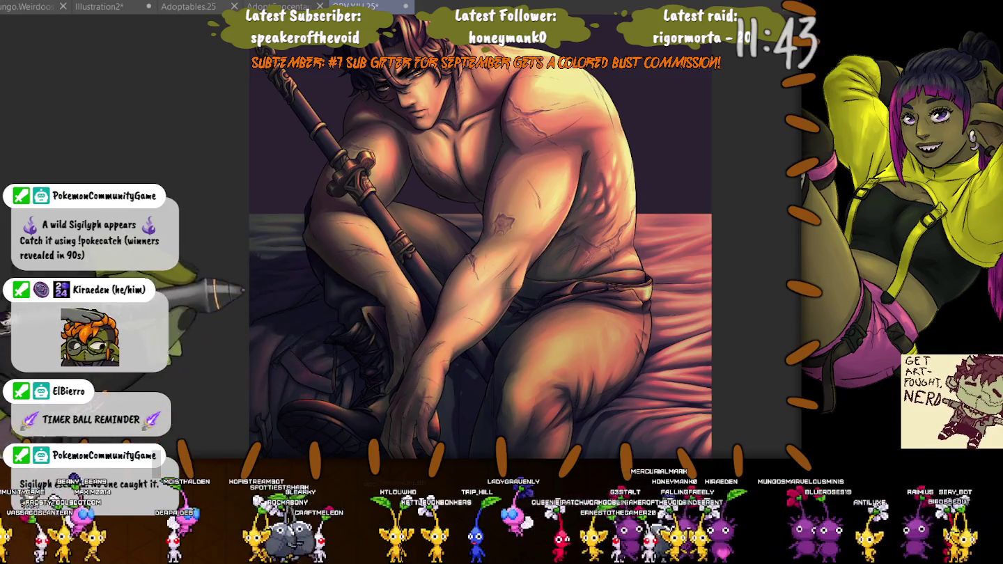
{"action": "left_click_drag", "start_coordinate": [424, 342], "coordinate": [423, 247]}
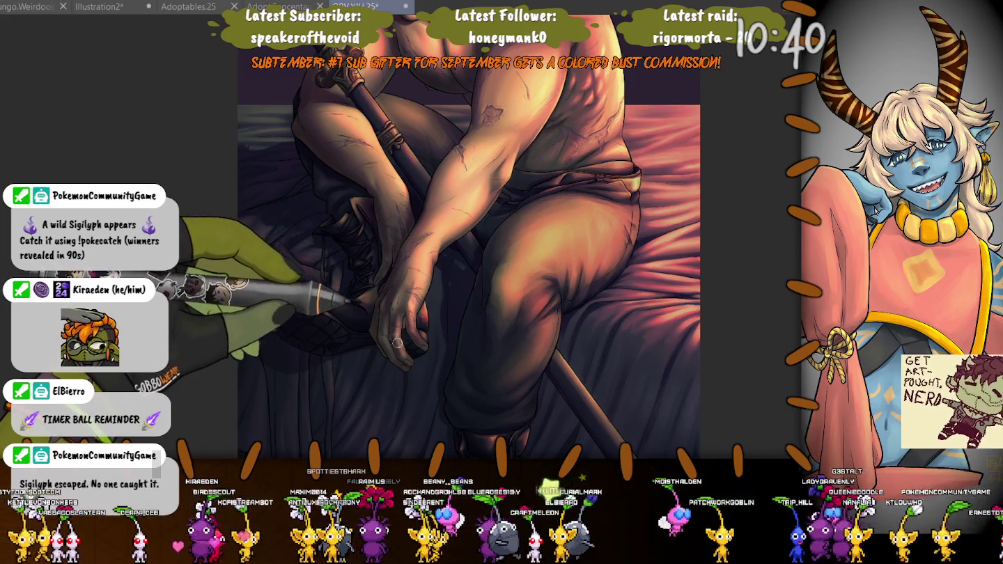
{"action": "scroll", "coordinate": [388, 318], "scroll_direction": "up", "scroll_amount": 3}
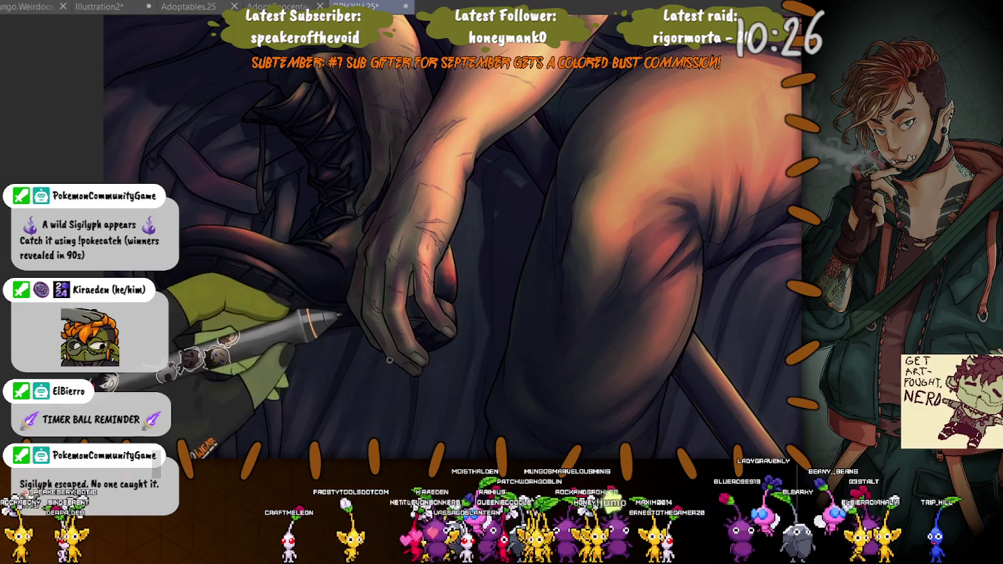
- Brush a crosshatch texture over the boot sole next to the man's hands
{"action": "left_click_drag", "start_coordinate": [209, 264], "coordinate": [313, 299]}
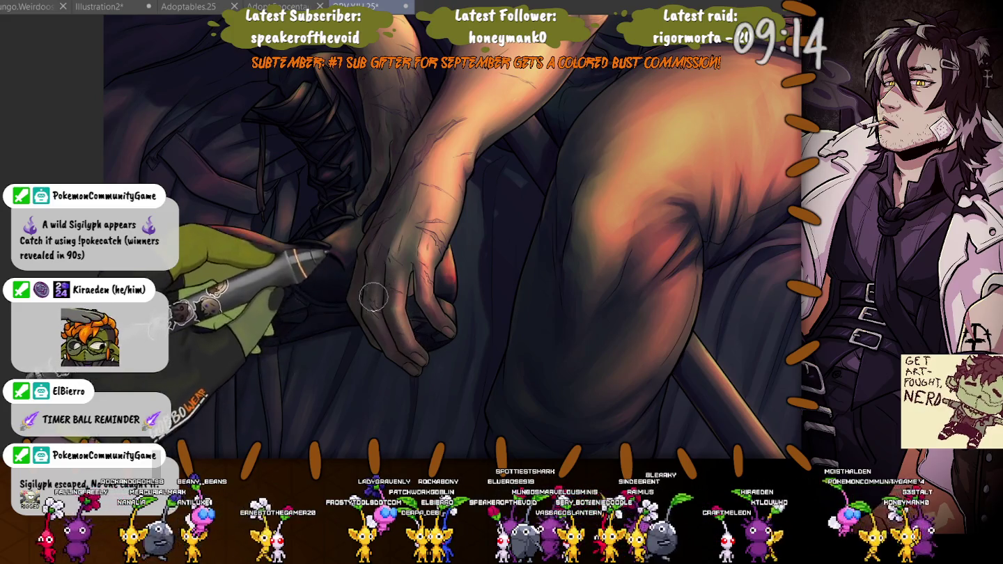
{"action": "key", "text": "ctrl+minus"}
{"action": "key", "text": "ctrl+minus"}
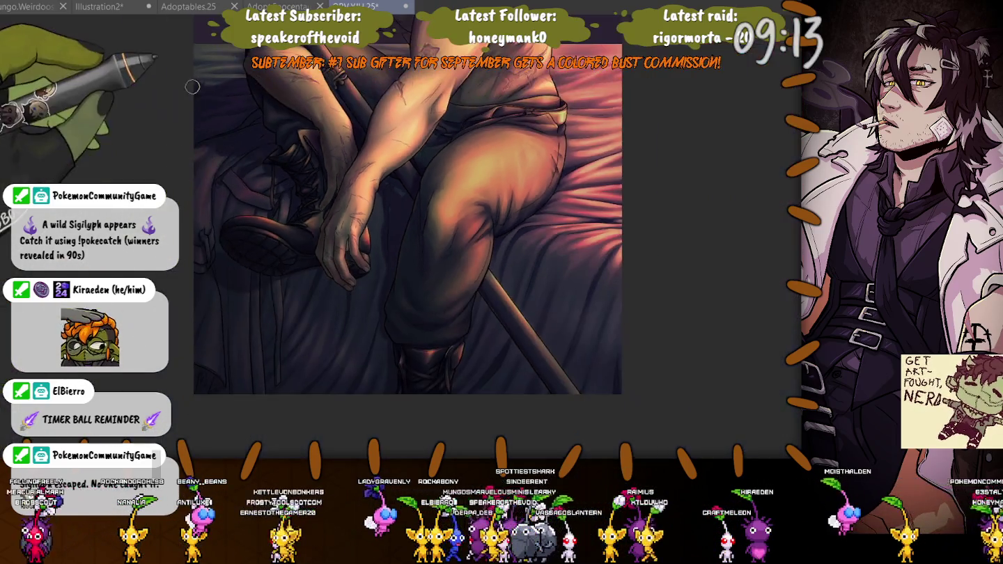
{"action": "key", "text": "ctrl+minus"}
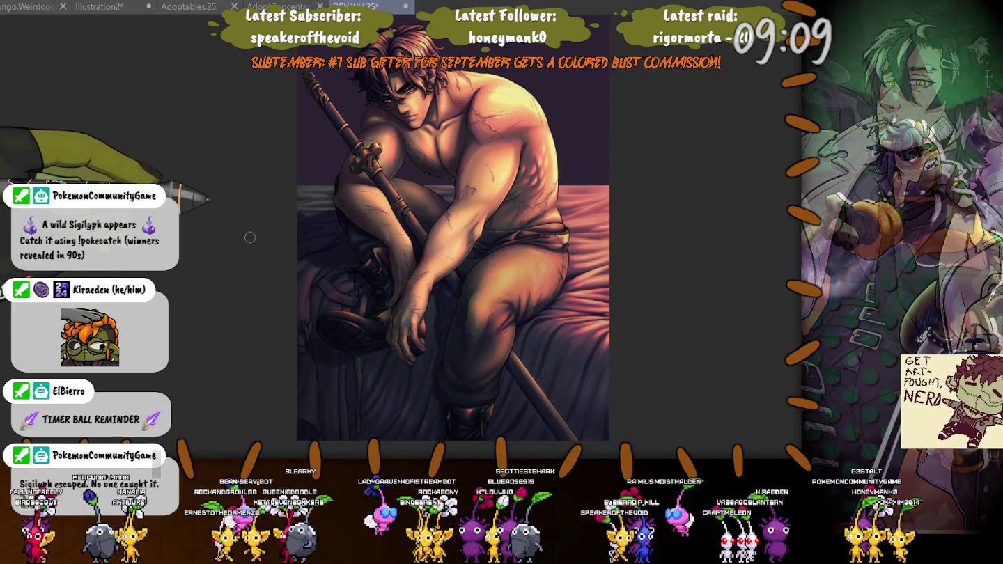
{"action": "key", "text": "ctrl+plus"}
{"action": "key", "text": "ctrl+plus"}
{"action": "key", "text": "ctrl+plus"}
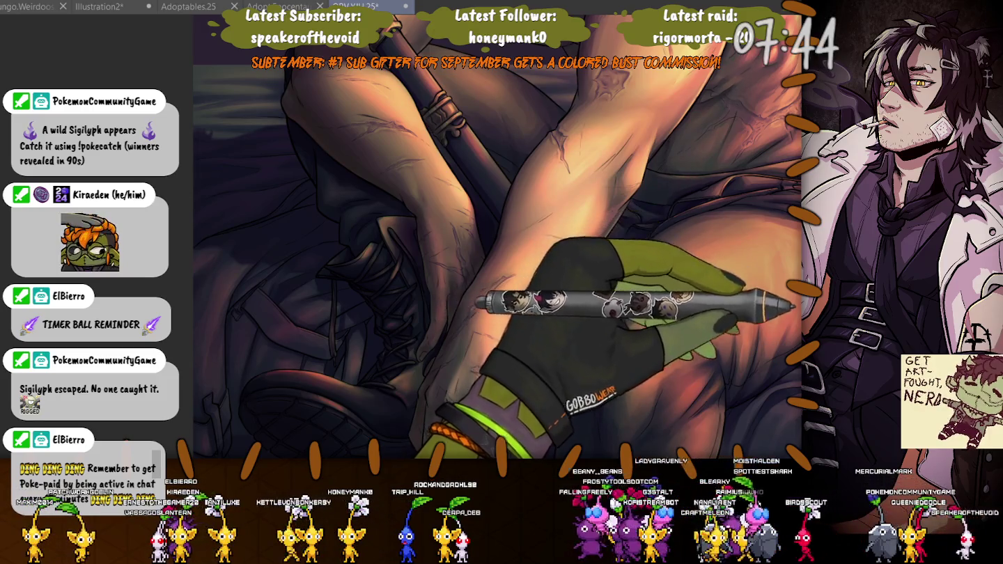
- Paint a broad warm-light airbrush stroke over the shadowed area left of the legs
{"action": "left_click_drag", "start_coordinate": [209, 140], "coordinate": [334, 299]}
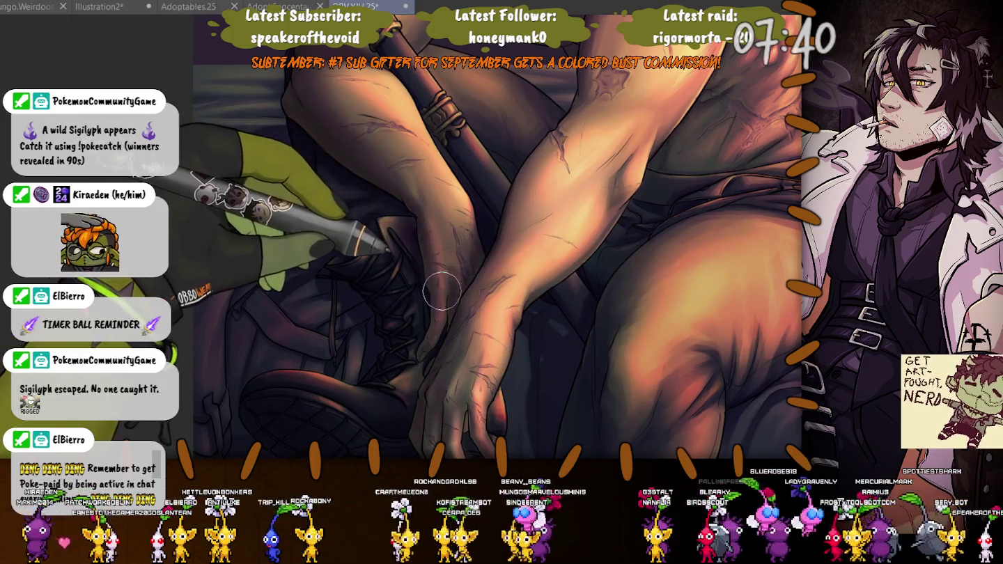
{"action": "scroll", "coordinate": [377, 204], "scroll_direction": "down", "scroll_amount": 2}
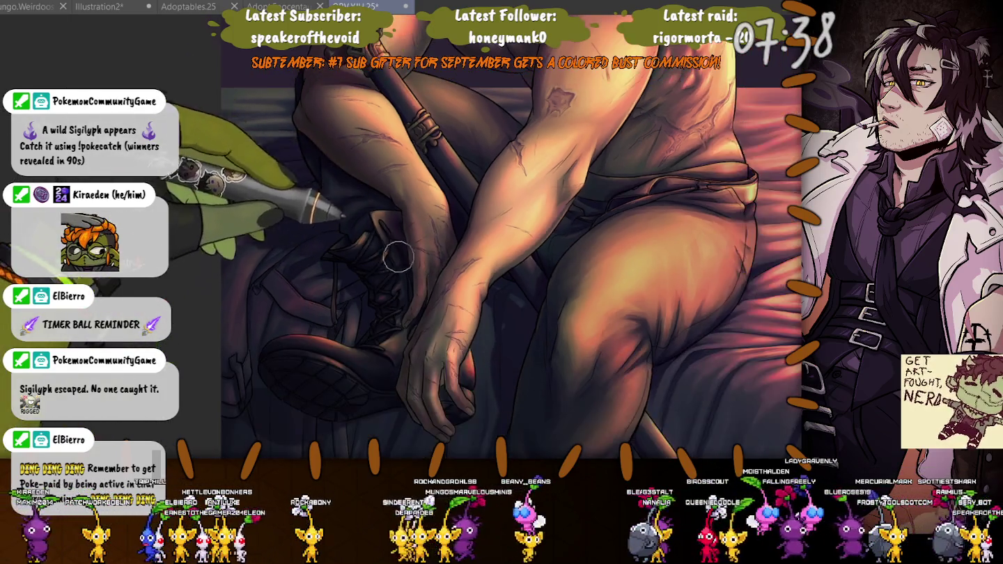
{"action": "scroll", "coordinate": [377, 205], "scroll_direction": "down", "scroll_amount": 2}
{"action": "scroll", "coordinate": [376, 205], "scroll_direction": "down", "scroll_amount": 2}
{"action": "scroll", "coordinate": [377, 204], "scroll_direction": "down", "scroll_amount": 2}
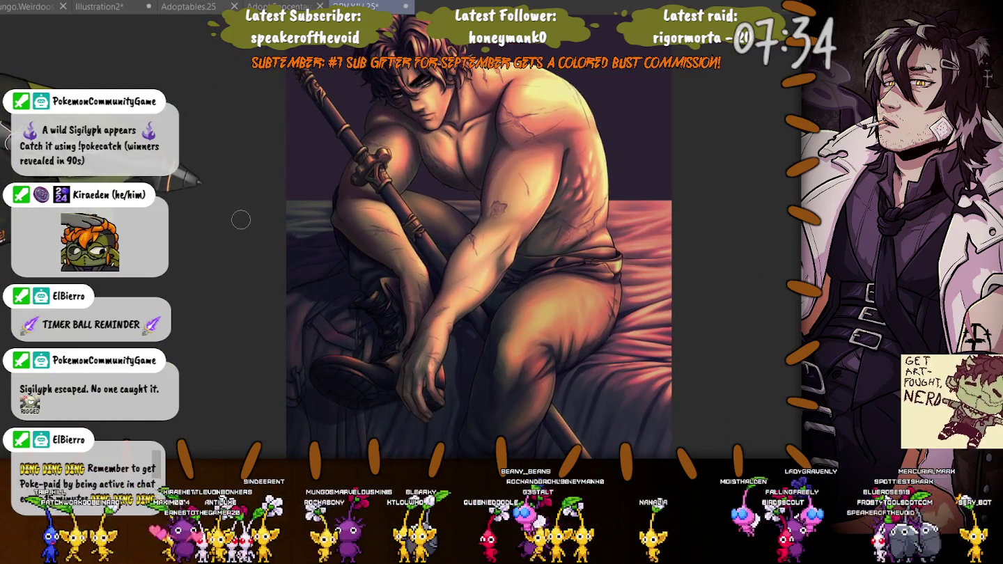
{"action": "scroll", "coordinate": [241, 223], "scroll_direction": "up", "scroll_amount": 2}
{"action": "scroll", "coordinate": [254, 224], "scroll_direction": "up", "scroll_amount": 2}
{"action": "scroll", "coordinate": [348, 251], "scroll_direction": "up", "scroll_amount": 2}
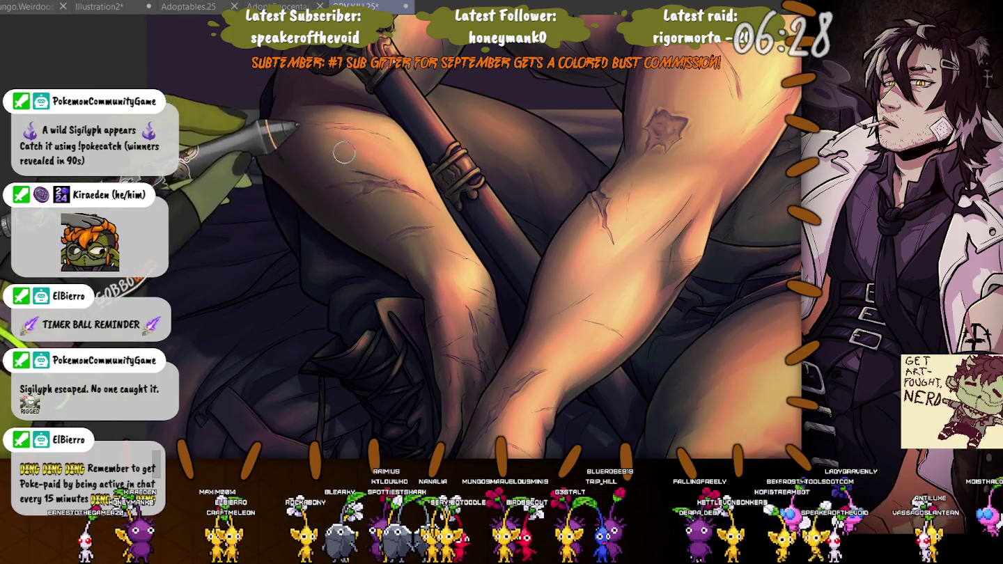
- Shrink the brush and refine warm shading and scars on the knees and shorts
{"action": "scroll", "coordinate": [344, 153], "scroll_direction": "up", "scroll_amount": 3}
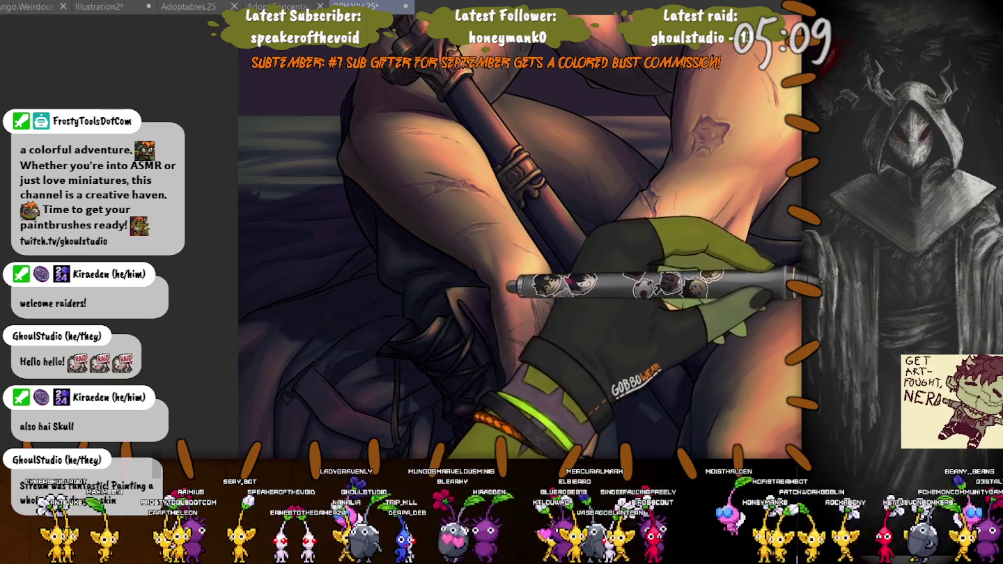
{"action": "scroll", "coordinate": [702, 135], "scroll_direction": "up", "scroll_amount": 2}
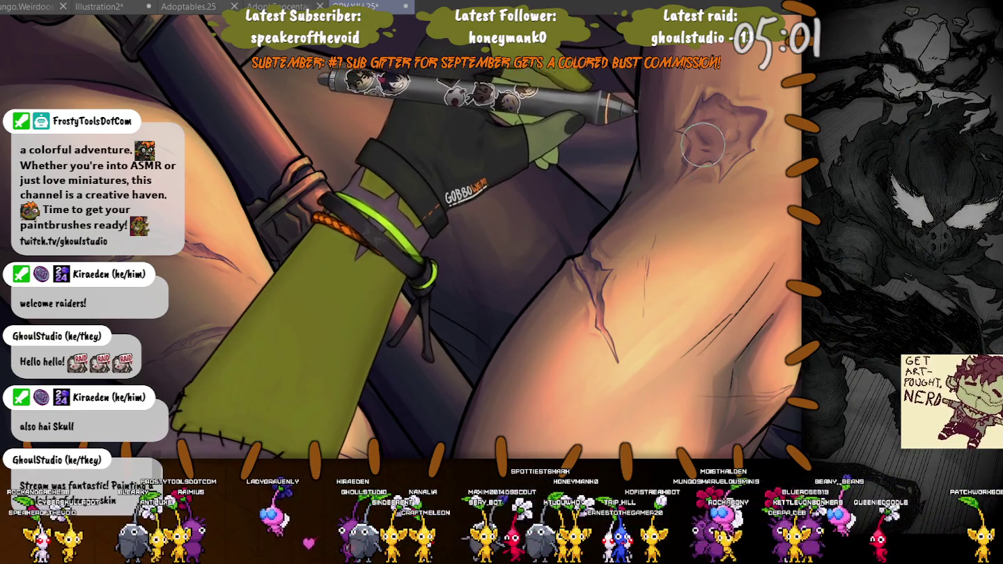
{"action": "key", "text": "["}
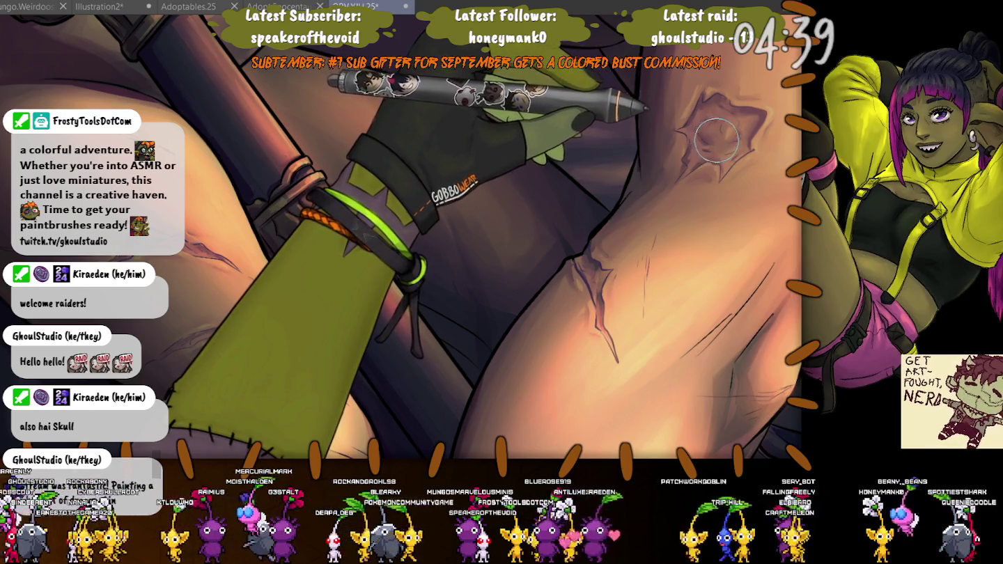
{"action": "key", "text": "bracketleft"}
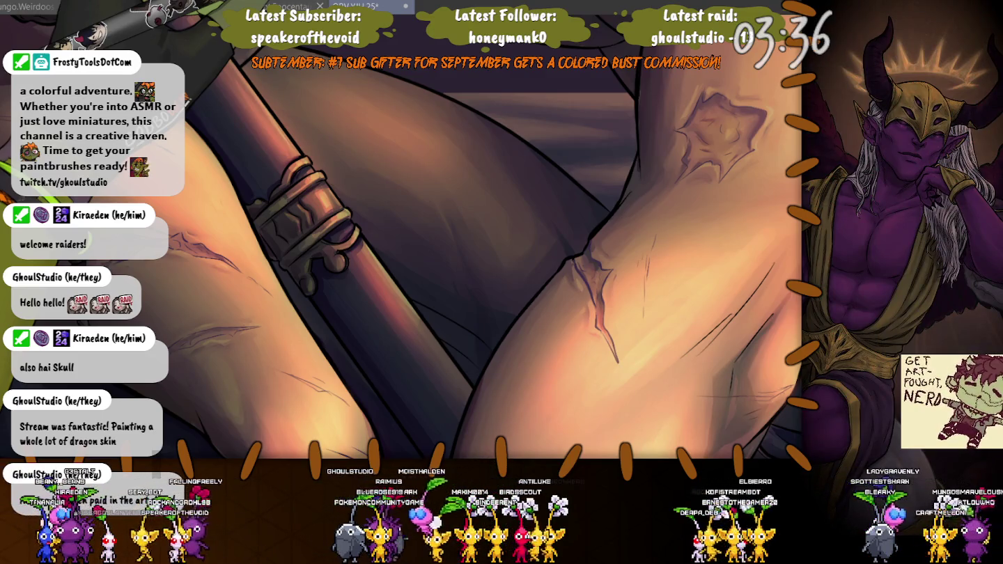
{"action": "key", "text": "alt+Tab"}
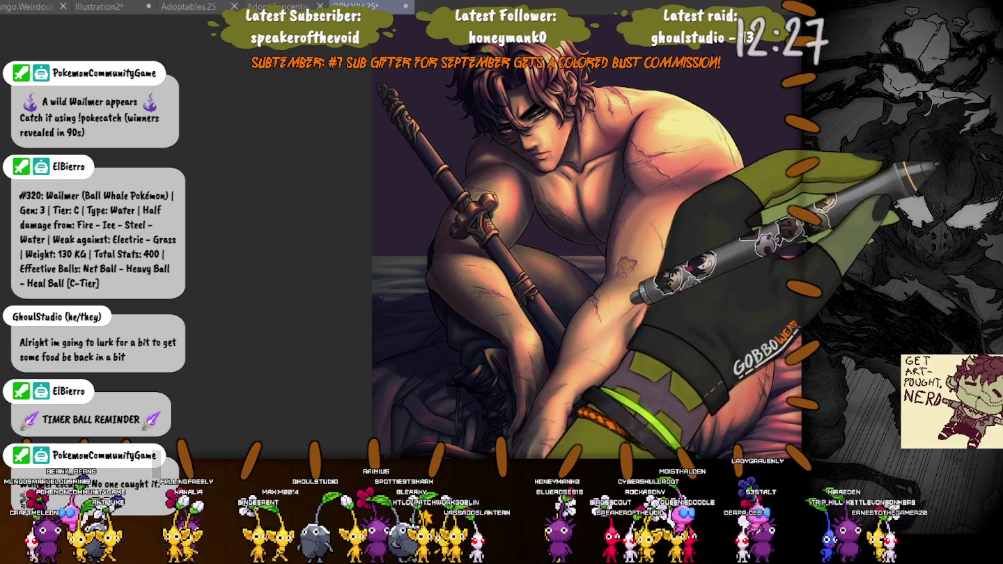
{"action": "scroll", "coordinate": [552, 260], "scroll_direction": "up", "scroll_amount": 3}
{"action": "scroll", "coordinate": [552, 260], "scroll_direction": "up", "scroll_amount": 2}
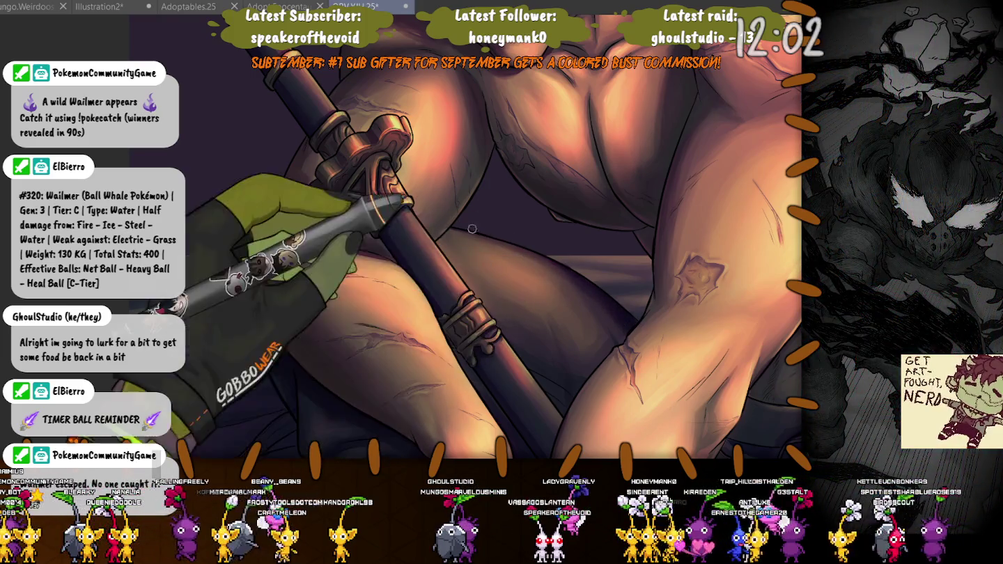
{"action": "scroll", "coordinate": [329, 284], "scroll_direction": "down", "scroll_amount": 2}
{"action": "scroll", "coordinate": [329, 284], "scroll_direction": "down", "scroll_amount": 2}
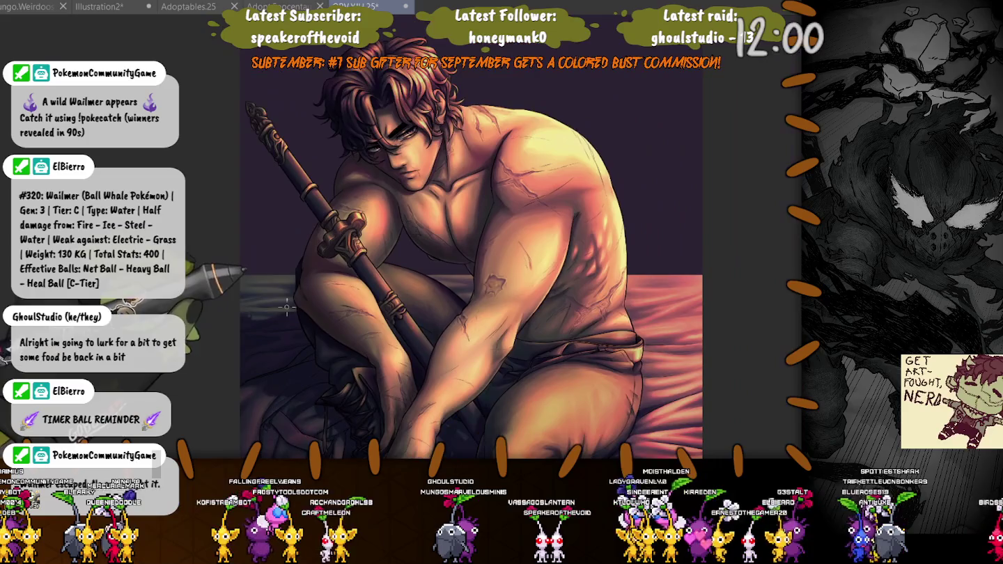
{"action": "scroll", "coordinate": [270, 285], "scroll_direction": "down", "scroll_amount": 1}
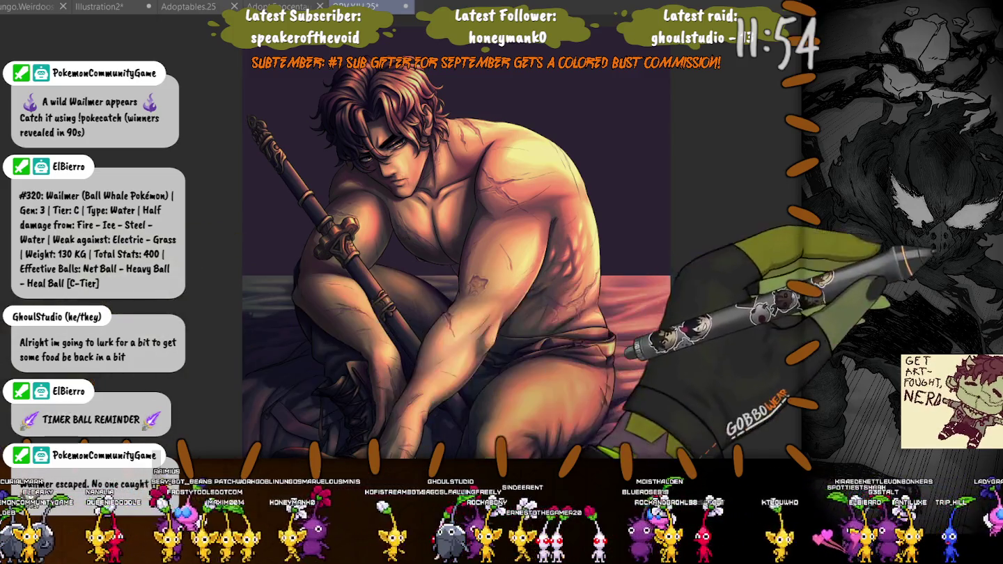
{"action": "scroll", "coordinate": [460, 369], "scroll_direction": "up", "scroll_amount": 2}
{"action": "scroll", "coordinate": [459, 369], "scroll_direction": "up", "scroll_amount": 2}
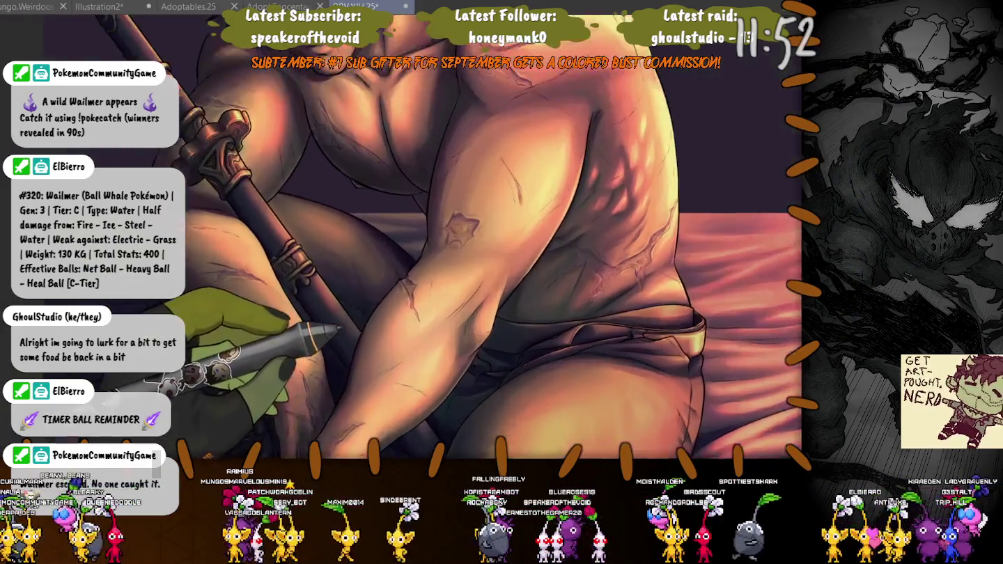
{"action": "scroll", "coordinate": [461, 369], "scroll_direction": "up", "scroll_amount": 2}
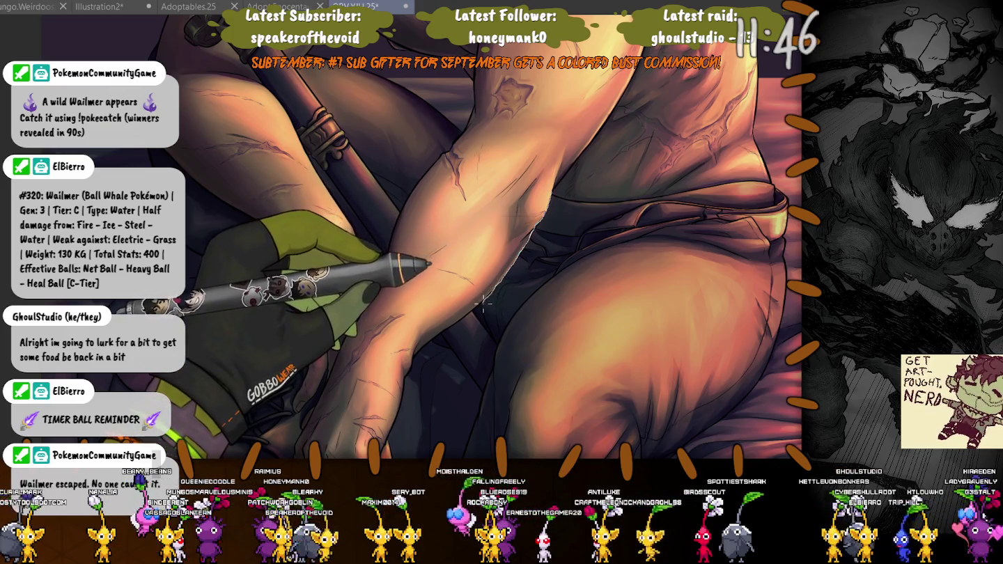
{"action": "mouse_move", "coordinate": [491, 314]}
{"action": "left_mouse_down"}
{"action": "mouse_move", "coordinate": [572, 254]}
{"action": "mouse_move", "coordinate": [559, 172]}
{"action": "left_mouse_up"}
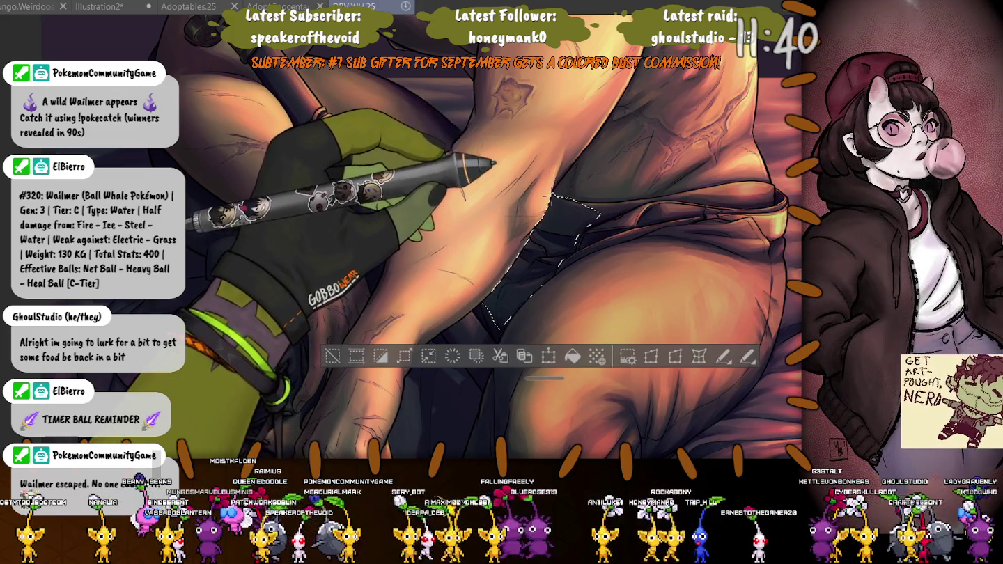
- Extend the shorts lasso selection upward along the forearm edge
{"action": "left_click_drag", "start_coordinate": [596, 205], "coordinate": [581, 150]}
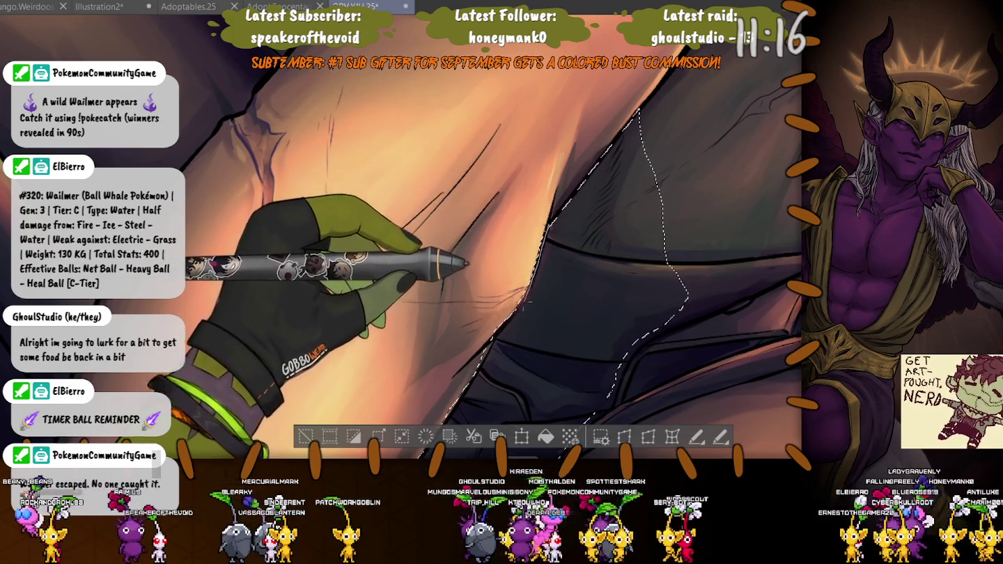
{"action": "left_click_drag", "start_coordinate": [527, 301], "coordinate": [542, 230]}
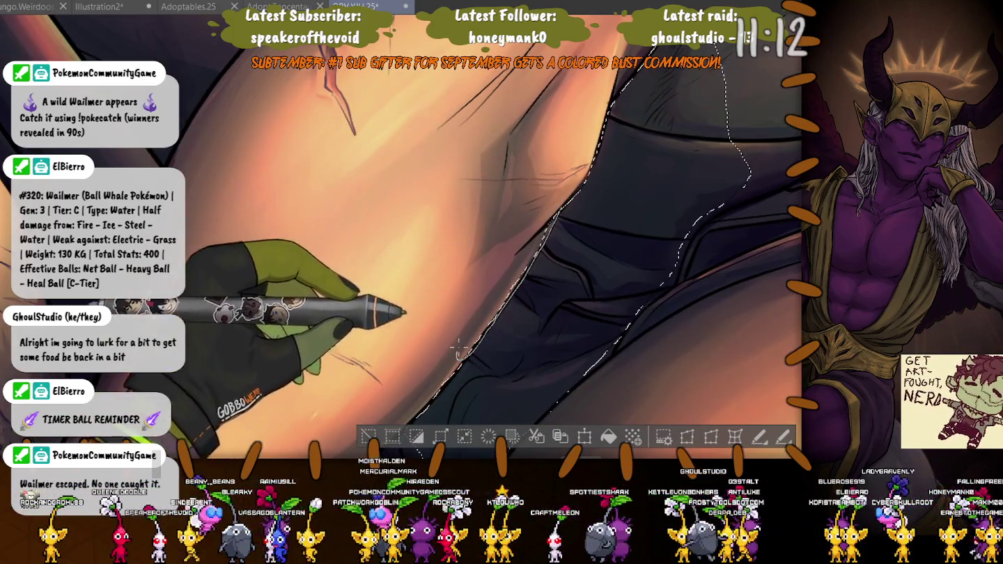
- Follow the shorts' edge, refining the selection and adding a small fold area
{"action": "left_click_drag", "start_coordinate": [505, 305], "coordinate": [521, 250]}
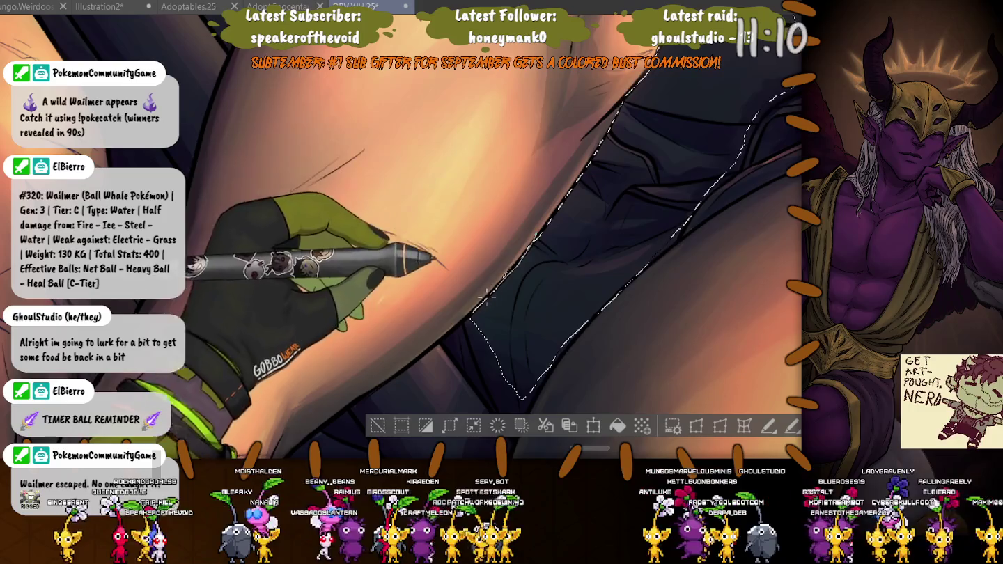
{"action": "left_click_drag", "start_coordinate": [536, 174], "coordinate": [614, 258]}
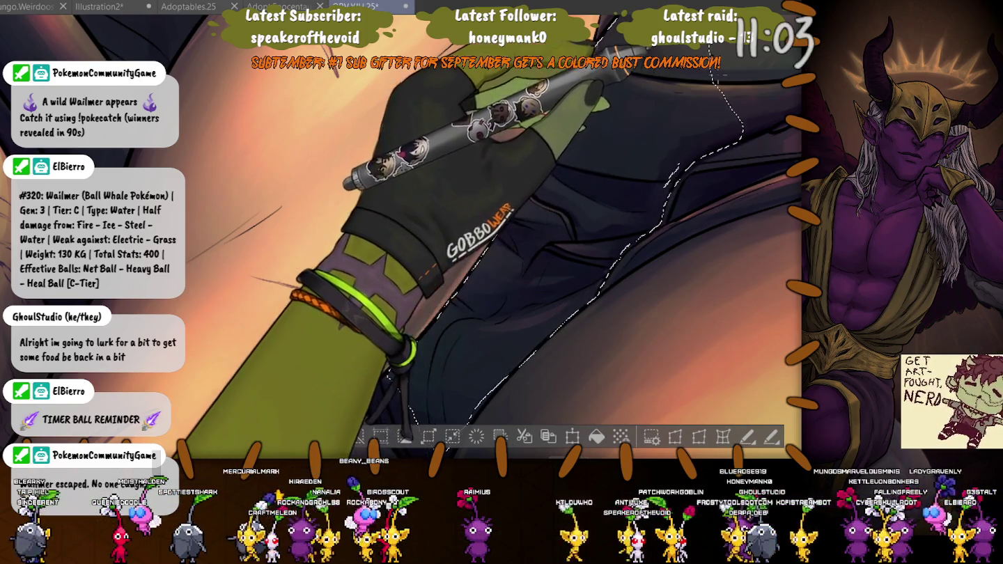
{"action": "left_click_drag", "start_coordinate": [696, 210], "coordinate": [584, 177]}
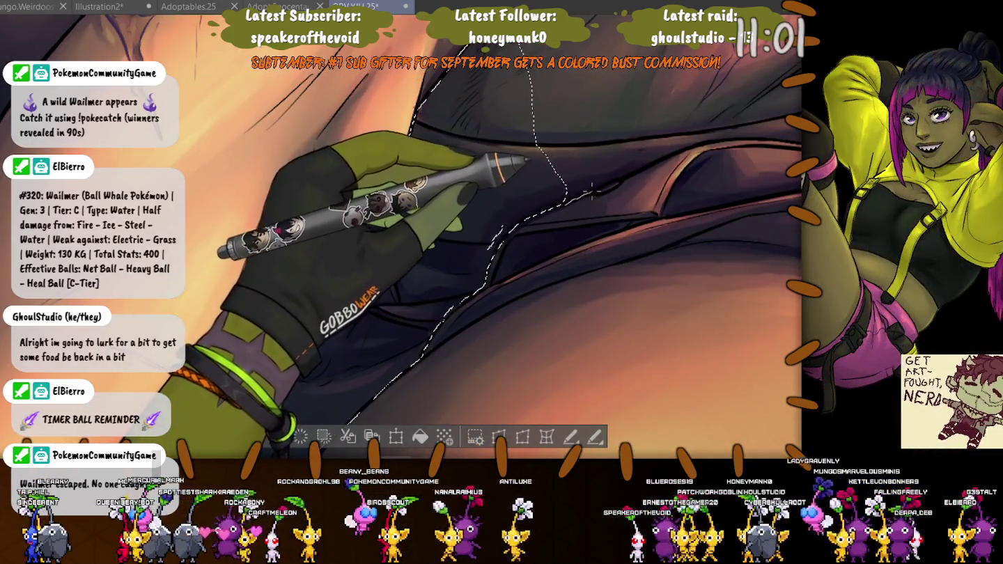
{"action": "left_click_drag", "start_coordinate": [635, 162], "coordinate": [512, 217]}
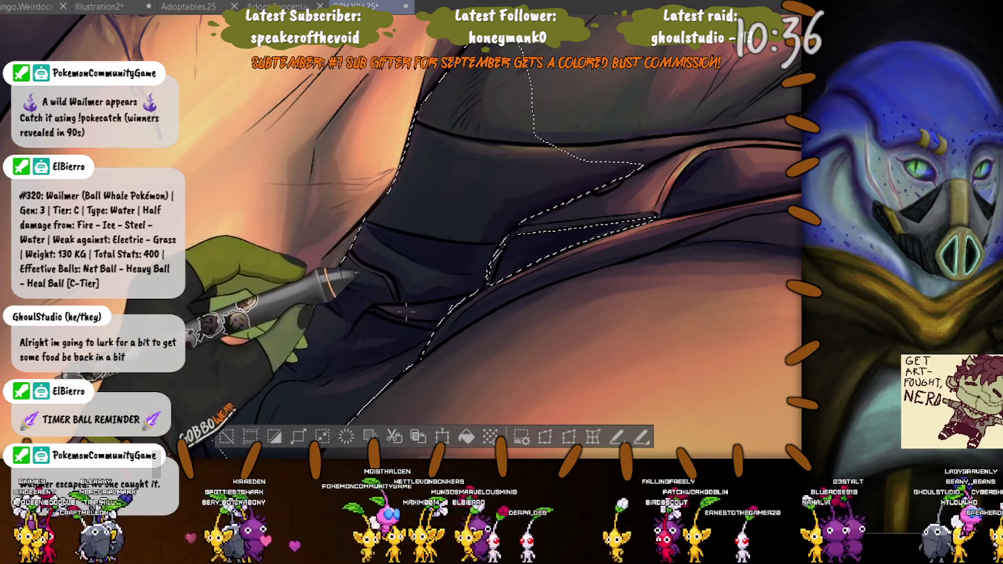
{"action": "left_click_drag", "start_coordinate": [512, 239], "coordinate": [499, 237]}
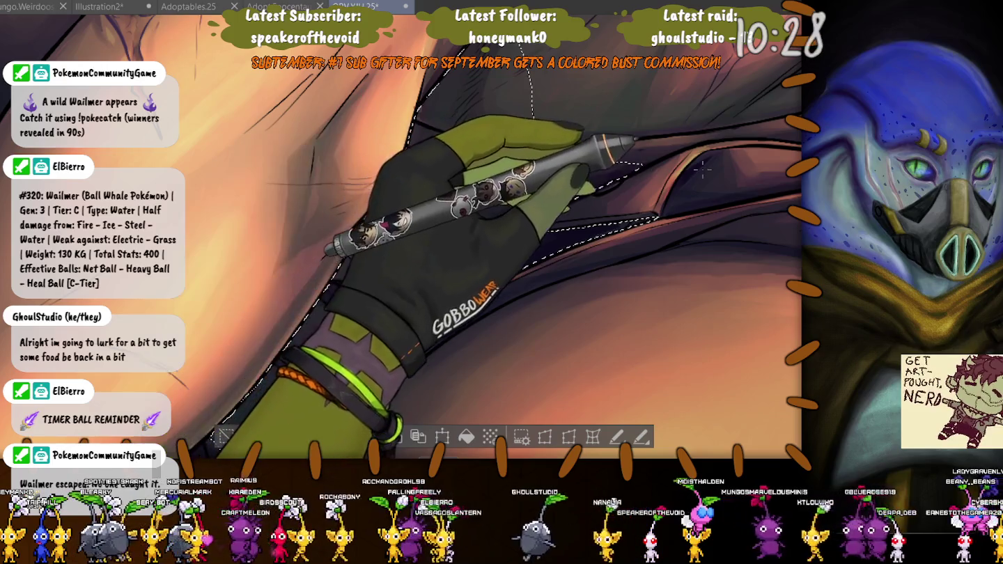
- Add the shorts' upper folds and upper-left fabric edge to the selection
{"action": "mouse_move", "coordinate": [702, 169]}
{"action": "left_mouse_down"}
{"action": "mouse_move", "coordinate": [571, 202]}
{"action": "mouse_move", "coordinate": [653, 167]}
{"action": "mouse_move", "coordinate": [601, 149]}
{"action": "left_mouse_up"}
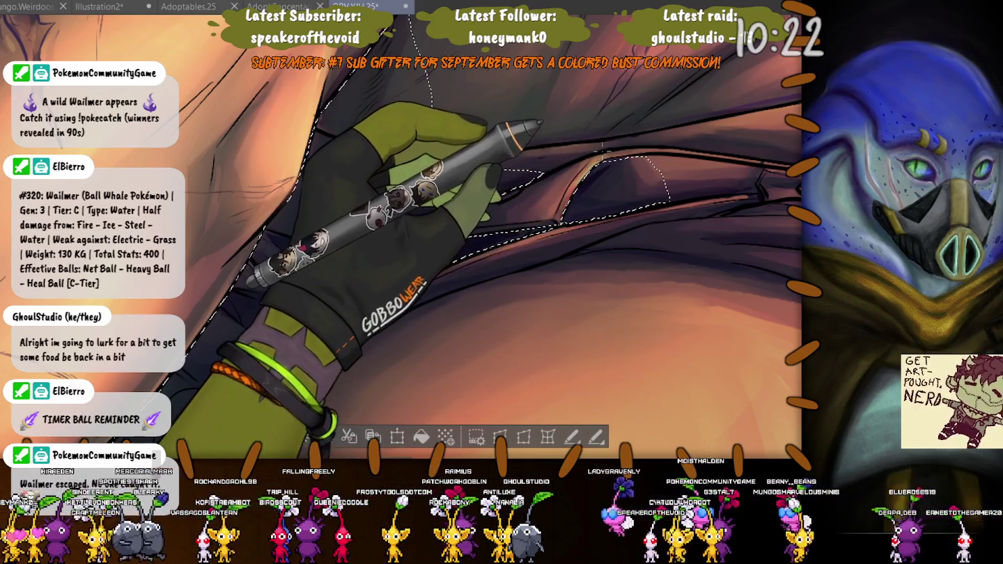
{"action": "mouse_move", "coordinate": [425, 94]}
{"action": "left_mouse_down"}
{"action": "mouse_move", "coordinate": [411, 195]}
{"action": "mouse_move", "coordinate": [463, 253]}
{"action": "left_mouse_up"}
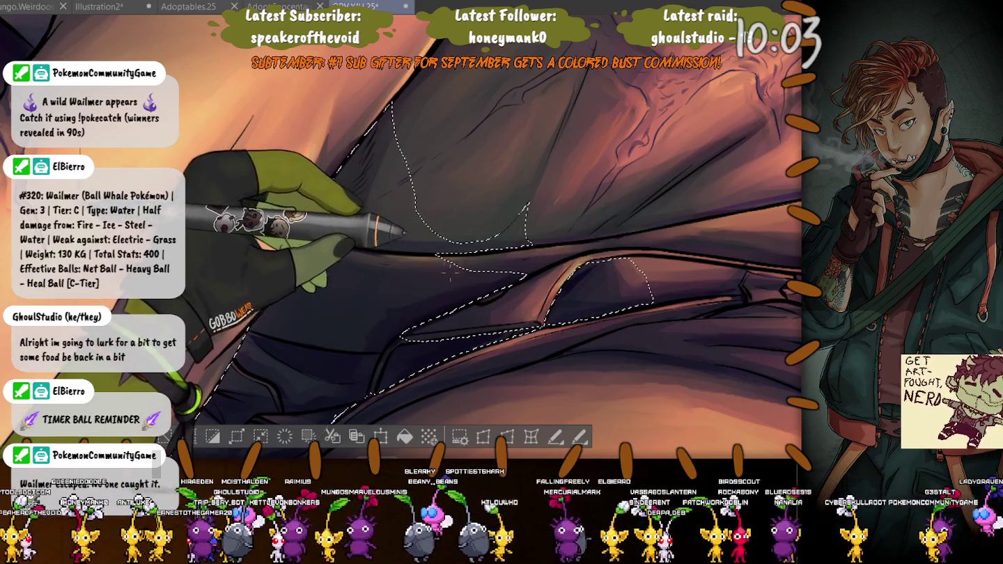
{"action": "left_click_drag", "start_coordinate": [467, 269], "coordinate": [397, 259]}
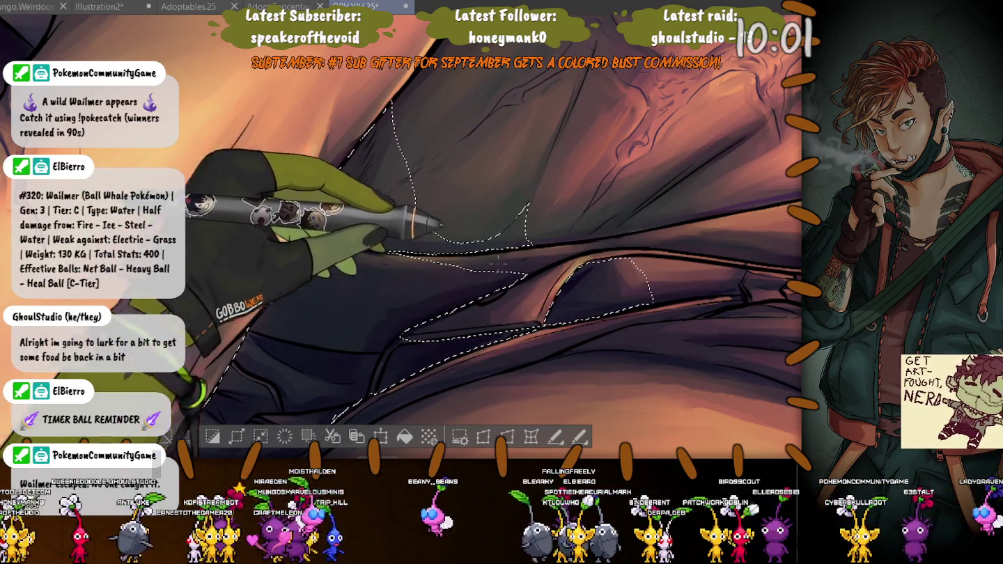
{"action": "left_click_drag", "start_coordinate": [499, 259], "coordinate": [422, 244]}
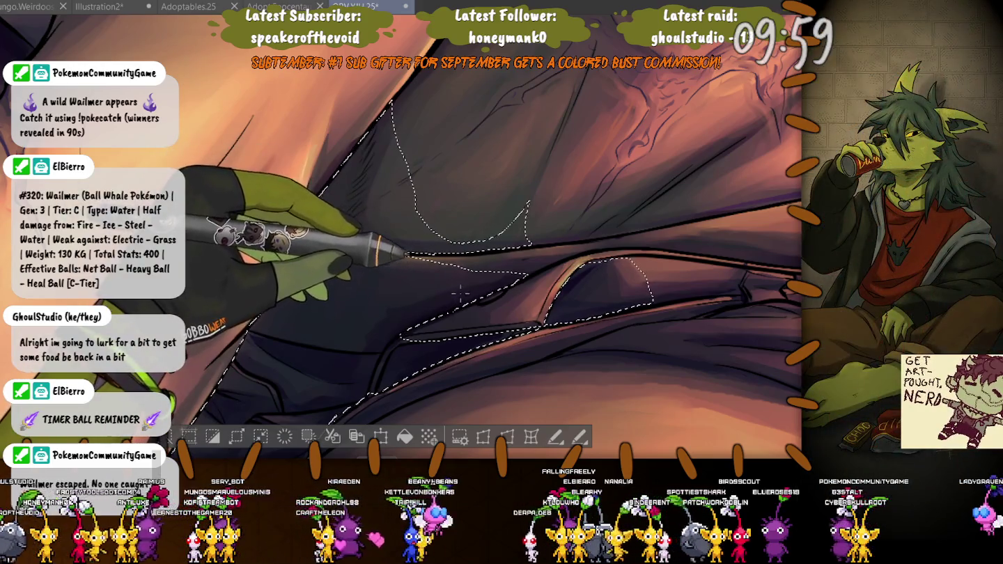
{"action": "left_click_drag", "start_coordinate": [561, 244], "coordinate": [627, 224]}
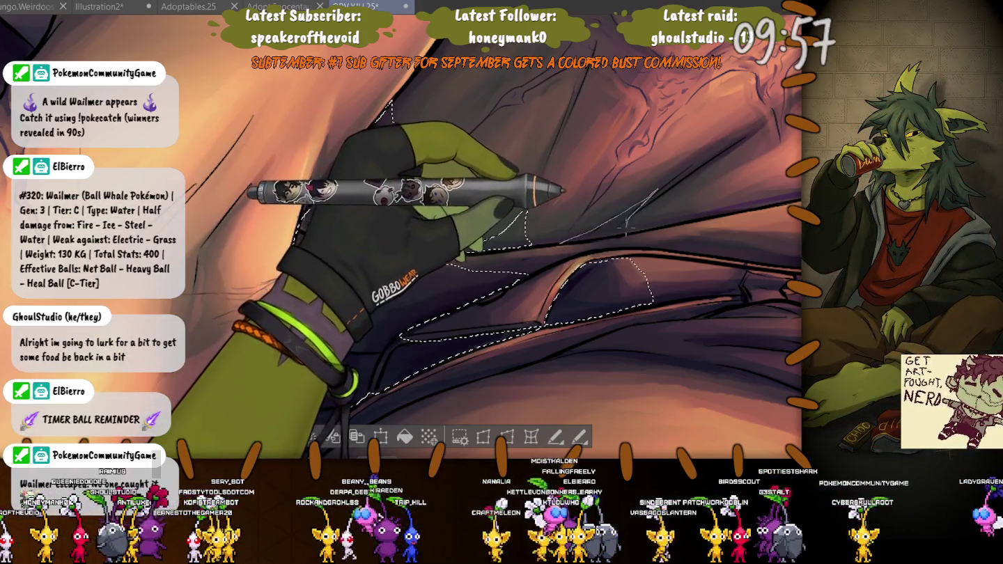
{"action": "left_click_drag", "start_coordinate": [561, 189], "coordinate": [278, 156]}
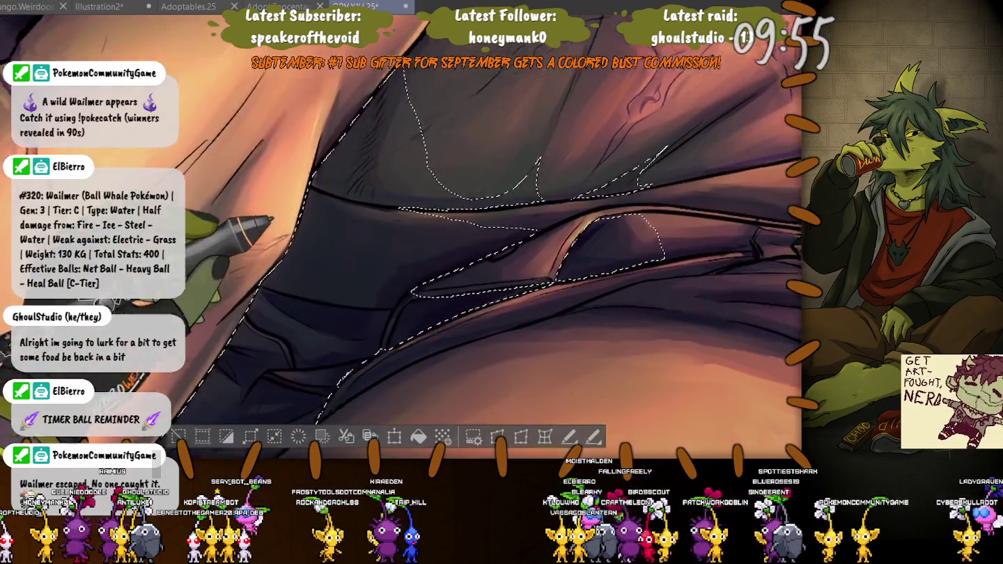
- Lasso the shorts' lower edge beside the thigh into the selection
{"action": "scroll", "coordinate": [253, 265], "scroll_direction": "up", "scroll_amount": 3}
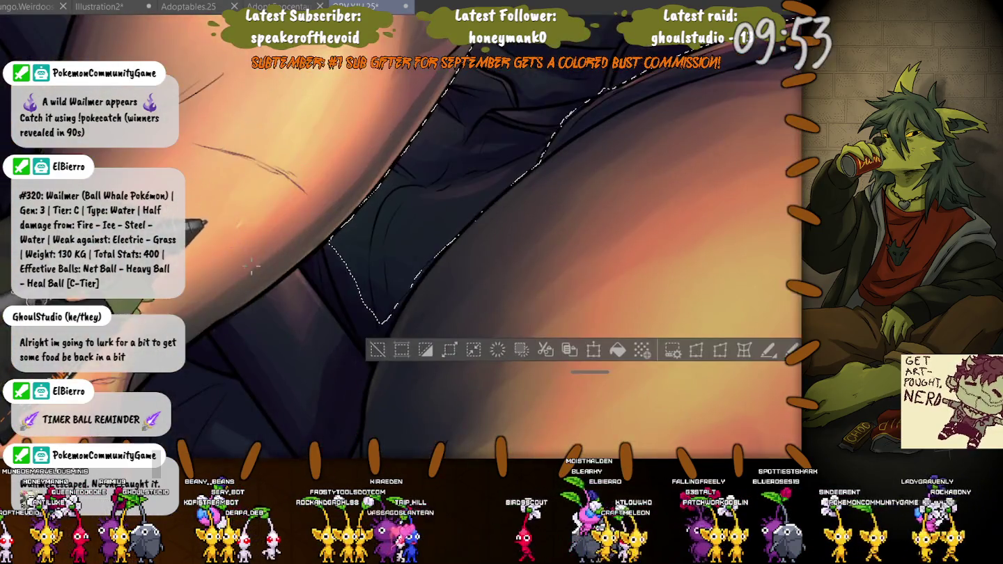
{"action": "scroll", "coordinate": [252, 265], "scroll_direction": "down", "scroll_amount": 2}
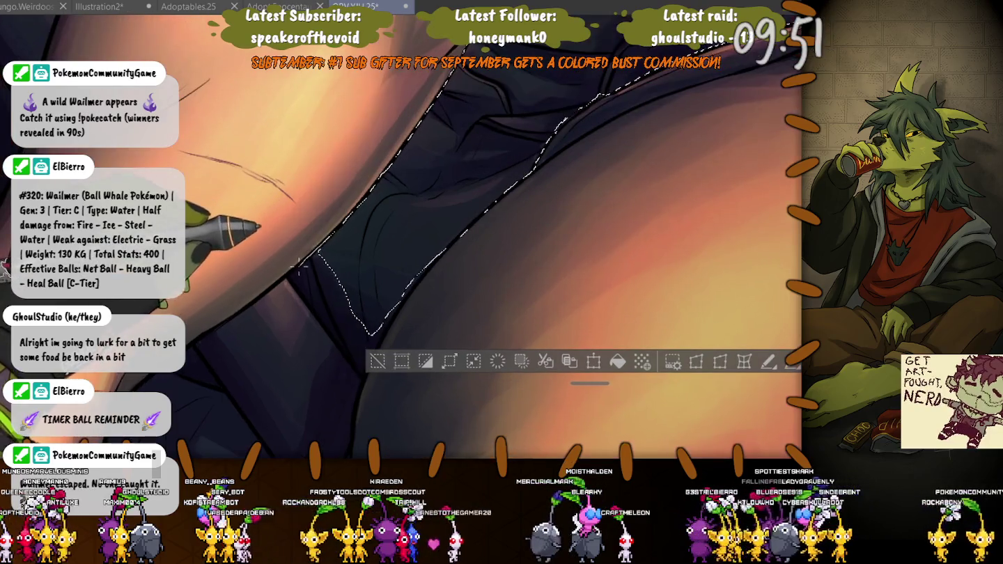
{"action": "left_click_drag", "start_coordinate": [323, 328], "coordinate": [360, 383]}
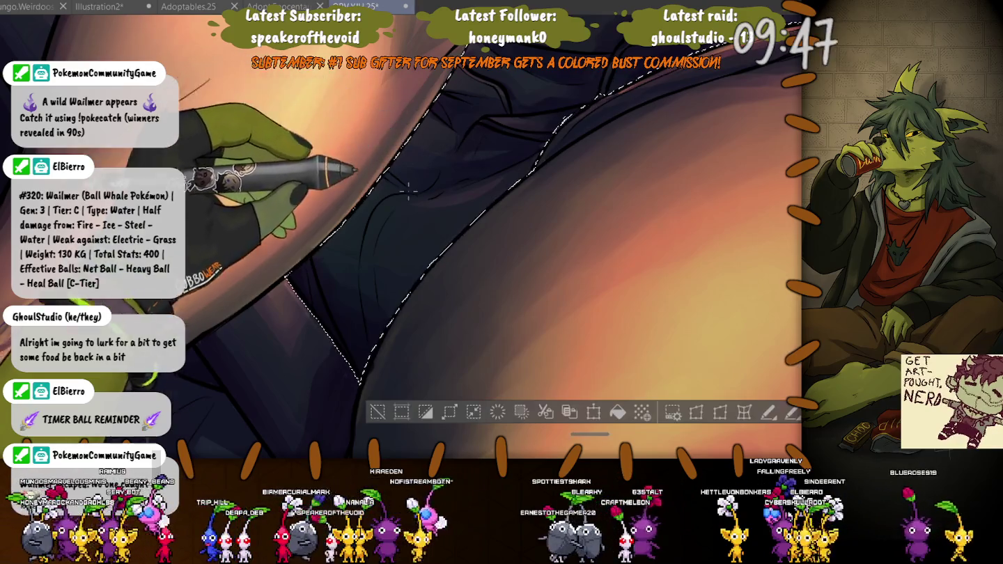
{"action": "scroll", "coordinate": [372, 241], "scroll_direction": "down", "scroll_amount": 2}
{"action": "scroll", "coordinate": [370, 242], "scroll_direction": "down", "scroll_amount": 2}
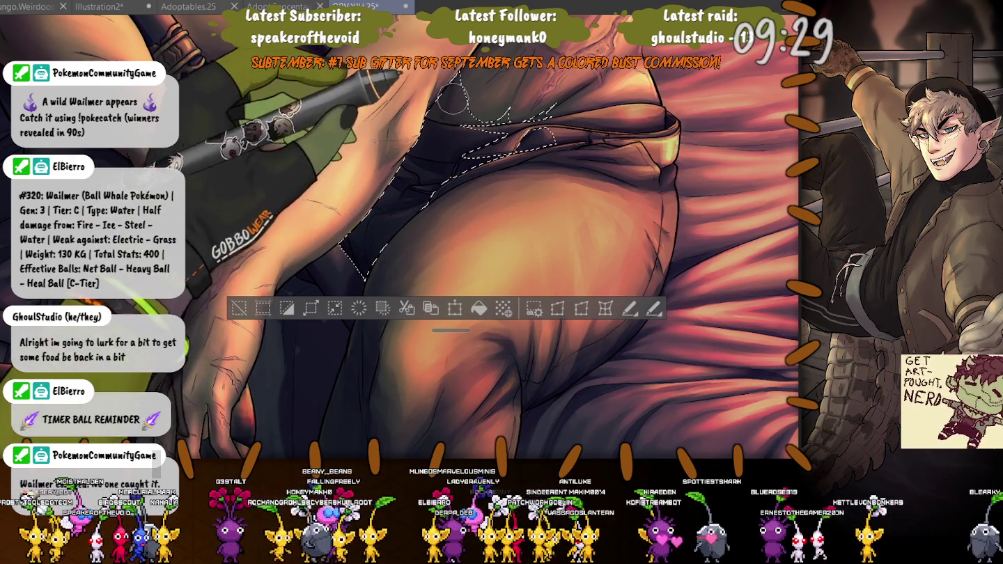
{"action": "scroll", "coordinate": [336, 120], "scroll_direction": "up", "scroll_amount": 3}
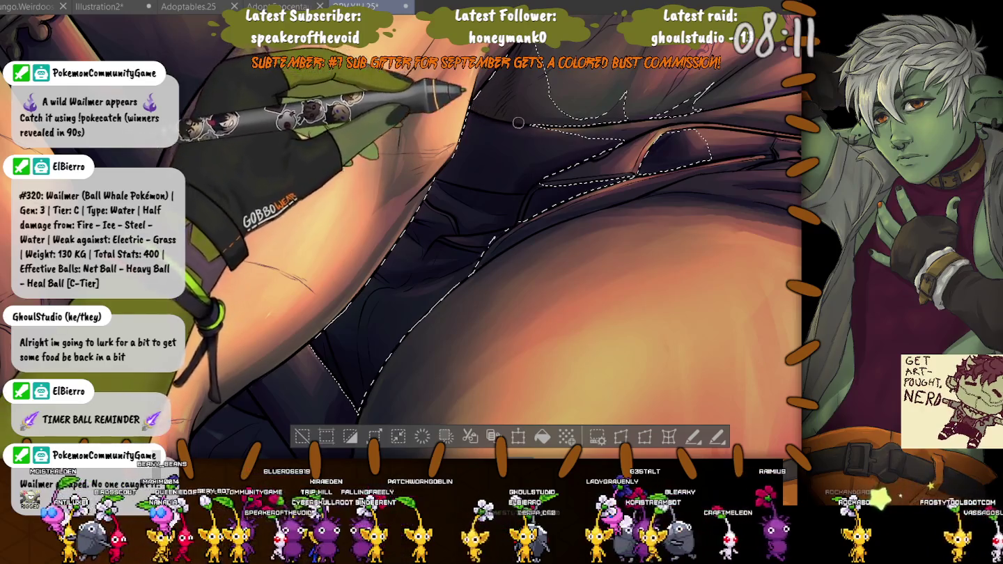
{"action": "key", "text": "ctrl+z"}
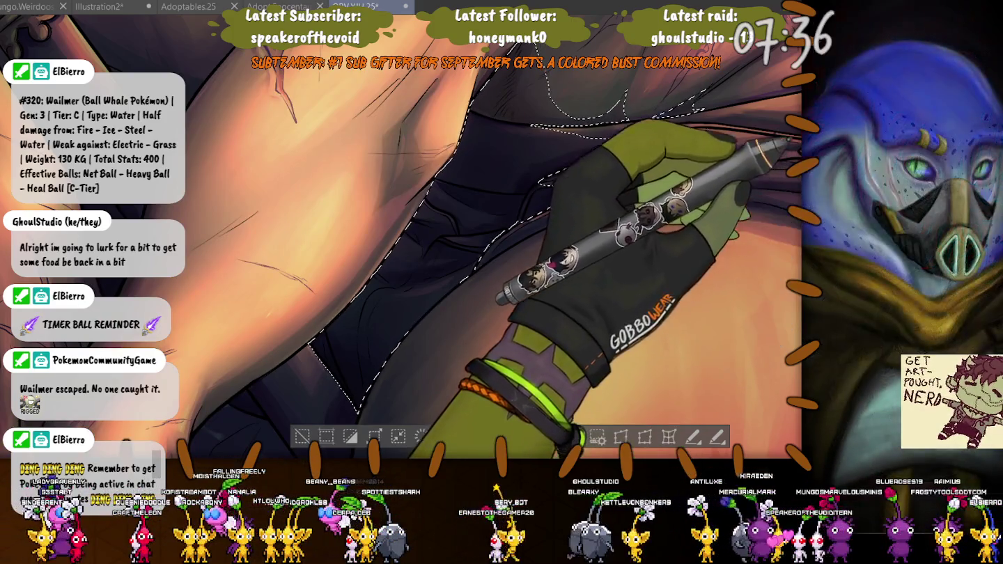
- Fill the selected shorts with a purple tint, then deselect with Ctrl+D
{"action": "scroll", "coordinate": [413, 90], "scroll_direction": "up", "scroll_amount": 3}
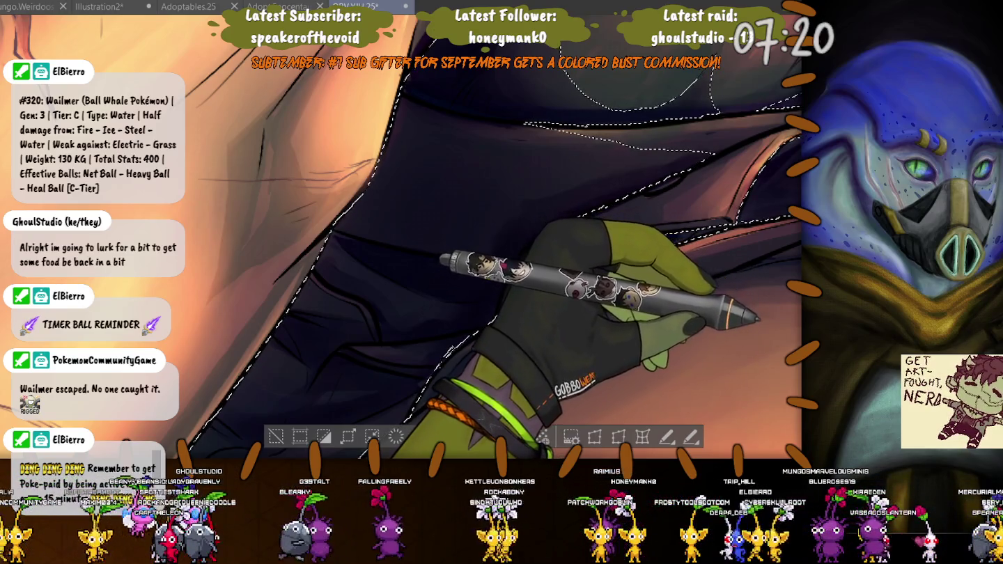
{"action": "key", "text": "alt+BackSpace"}
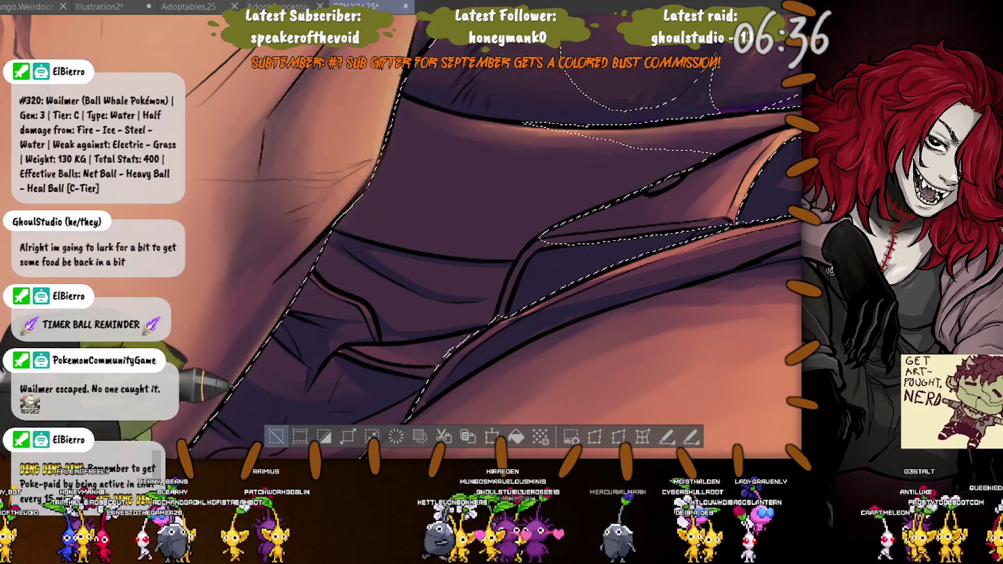
{"action": "key", "text": "ctrl+d"}
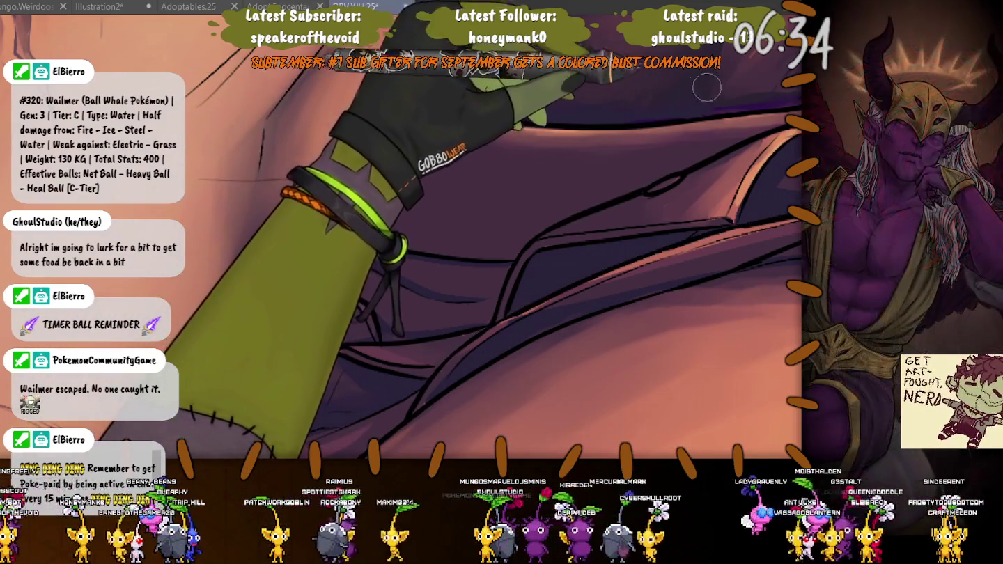
{"action": "left_click_drag", "start_coordinate": [617, 103], "coordinate": [734, 206]}
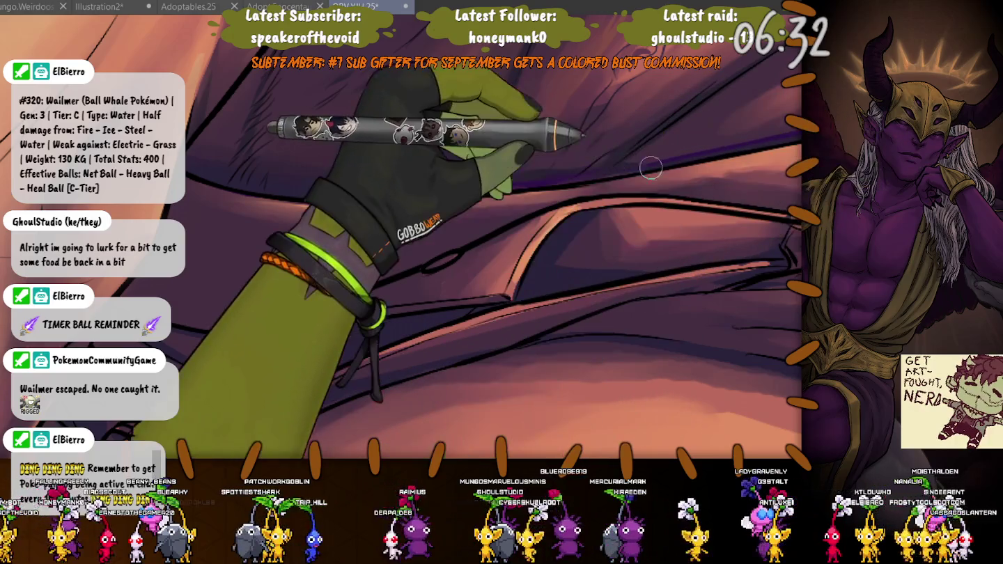